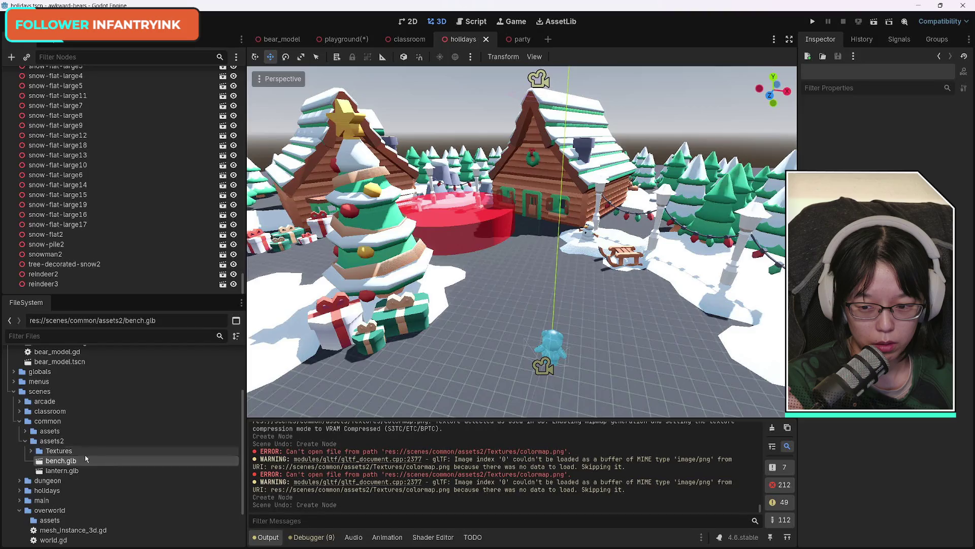
Step: Expand the Textures folder in assets2 to inspect the colormap2.png texture
left_click(31, 452)
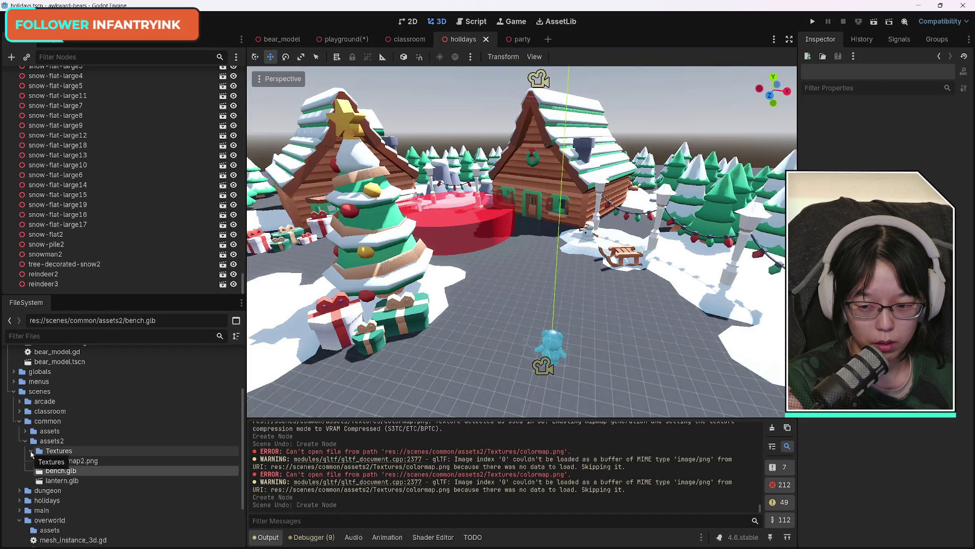
left_click(31, 451)
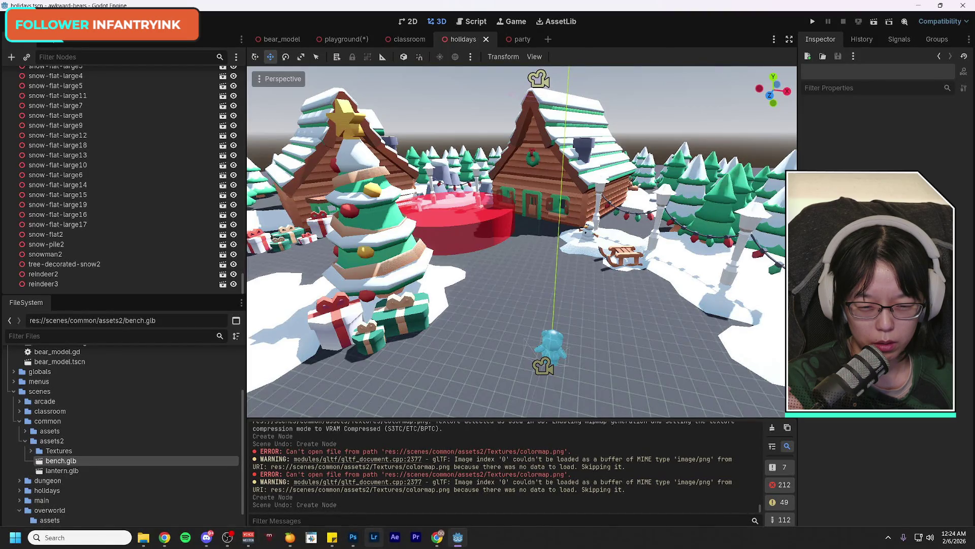
left_click(32, 452)
left_click(74, 460)
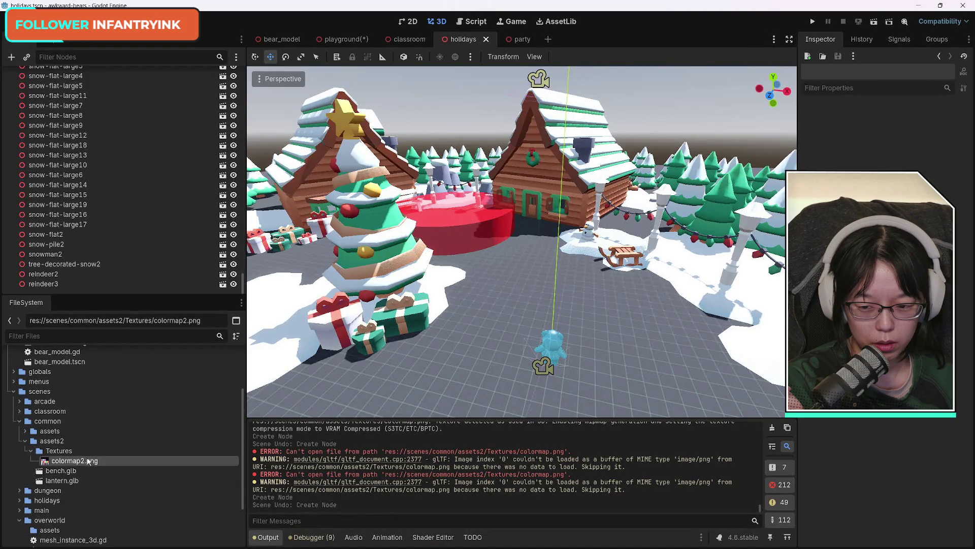
Step: Remove the Textures folder, bench.glb and lantern.glb from assets2
left_click(59, 451)
left_click(78, 480, "shift")
key("Delete")
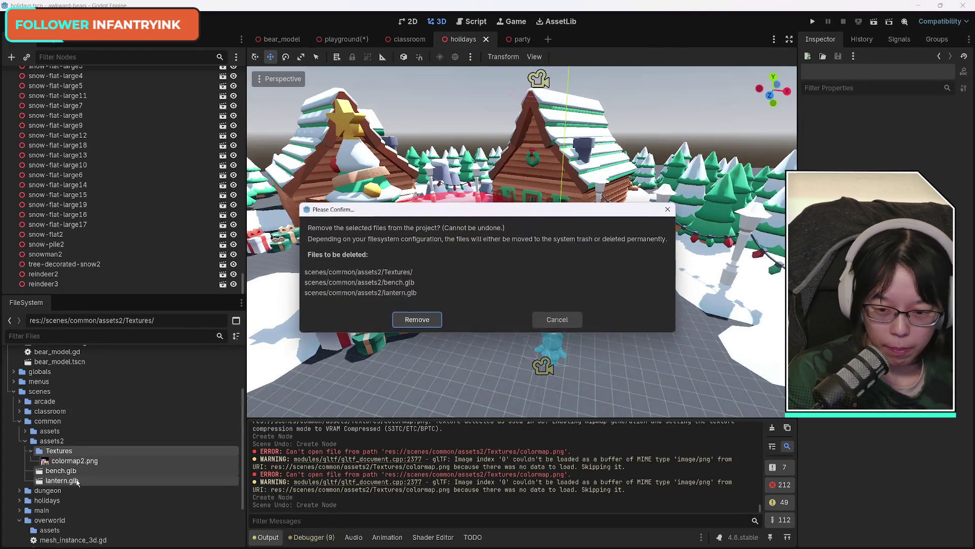
key("Return")
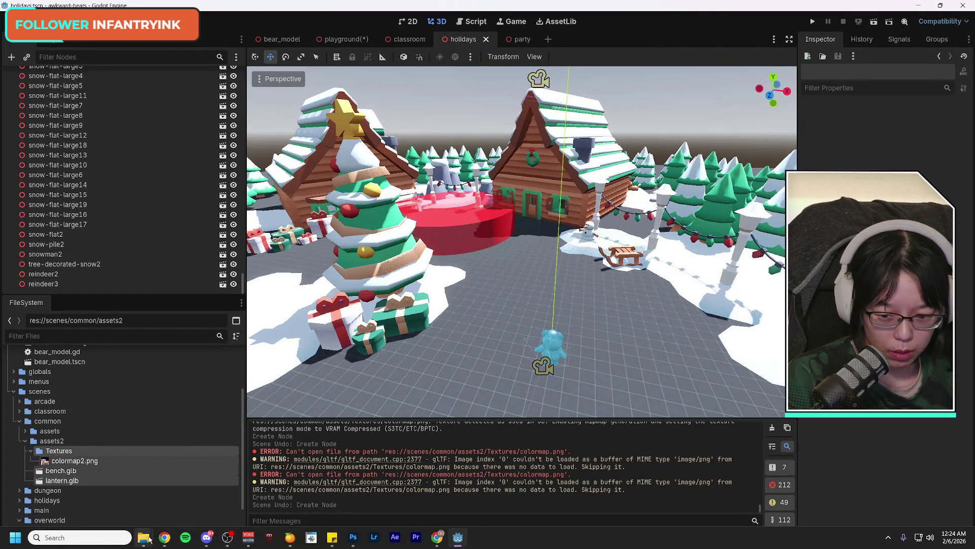
mouse_move(149, 539)
left_click(213, 489)
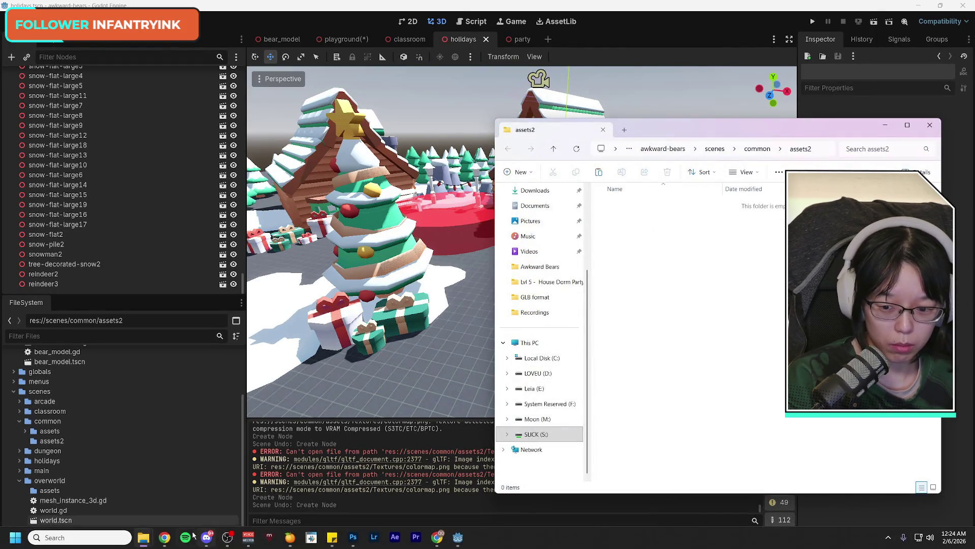
Step: Open the Textures folder inside the Holiday Kit folder window
left_click(143, 537)
left_click(145, 489)
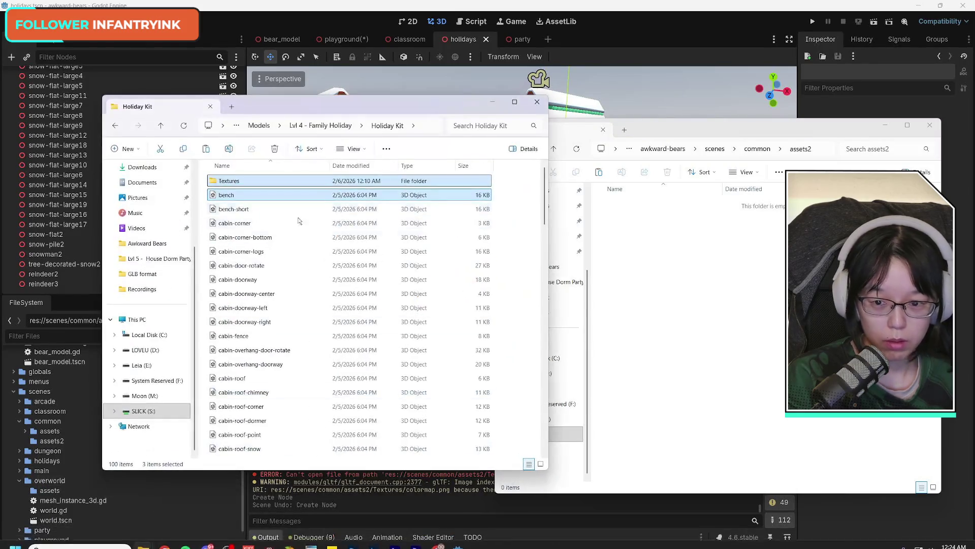
left_click(237, 181)
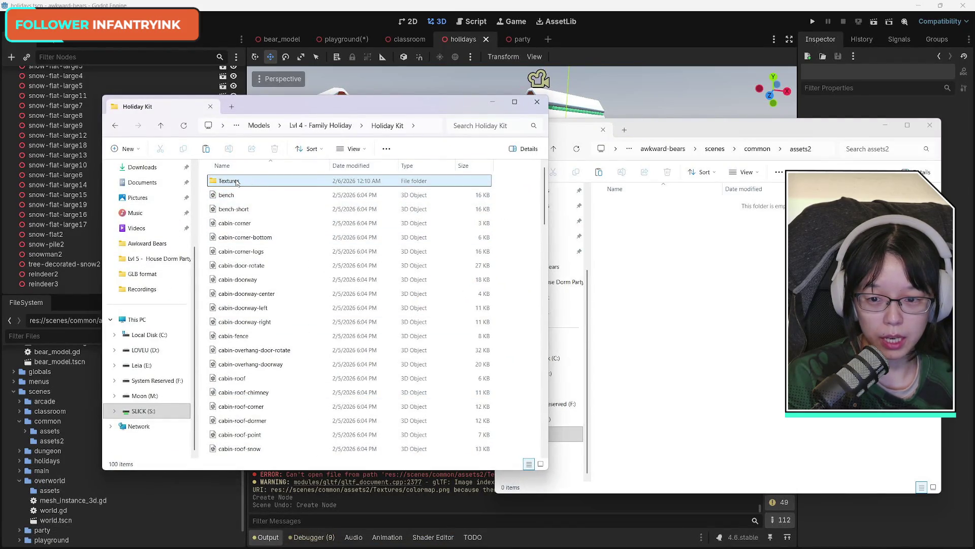
right_click(235, 183)
left_click(256, 216)
Step: Rename the colormap2 texture to colormap and return to the Holiday Kit folder
left_click(226, 181)
right_click(226, 180)
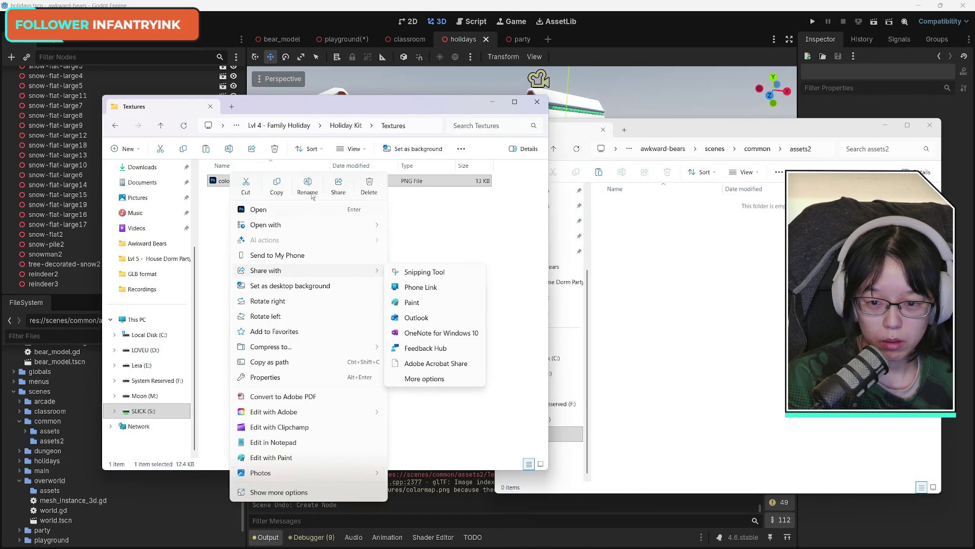
left_click(307, 186)
key("Right")
type("2")
key("BackSpace")
key("Return")
left_click(114, 125)
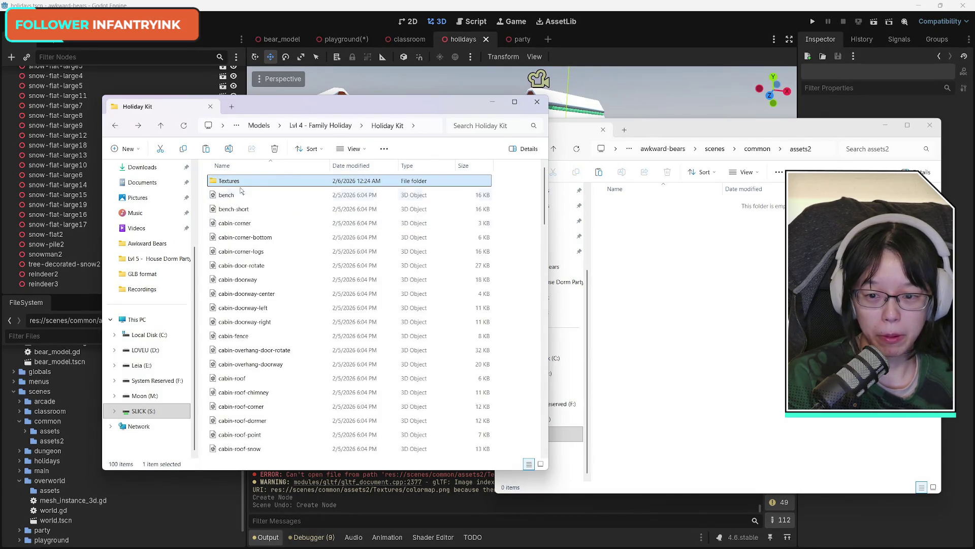
Step: Paste Textures, bench and lantern from Holiday Kit into the assets2 folder
left_click(241, 198, "ctrl")
scroll(305, 340, "down", 15)
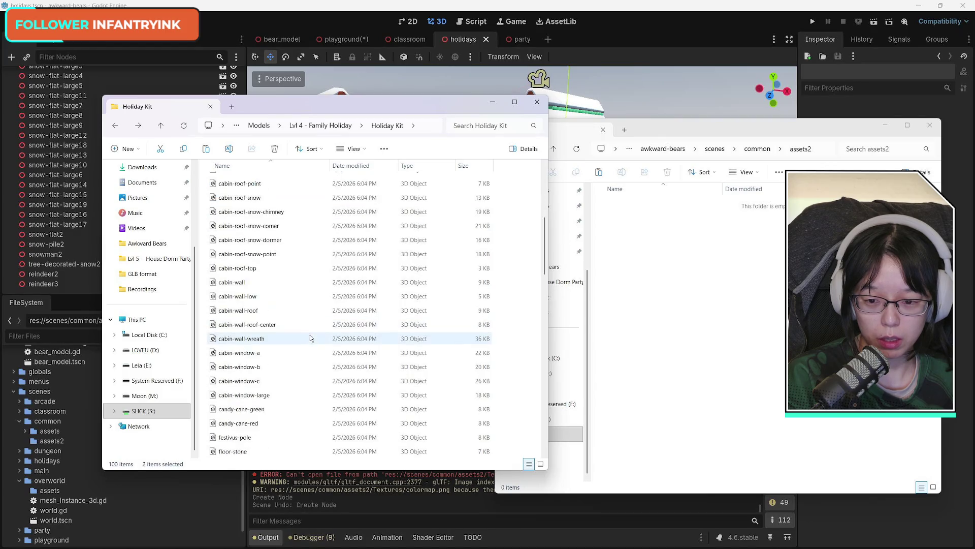
left_click(296, 351, "ctrl")
scroll(296, 350, "up", 15)
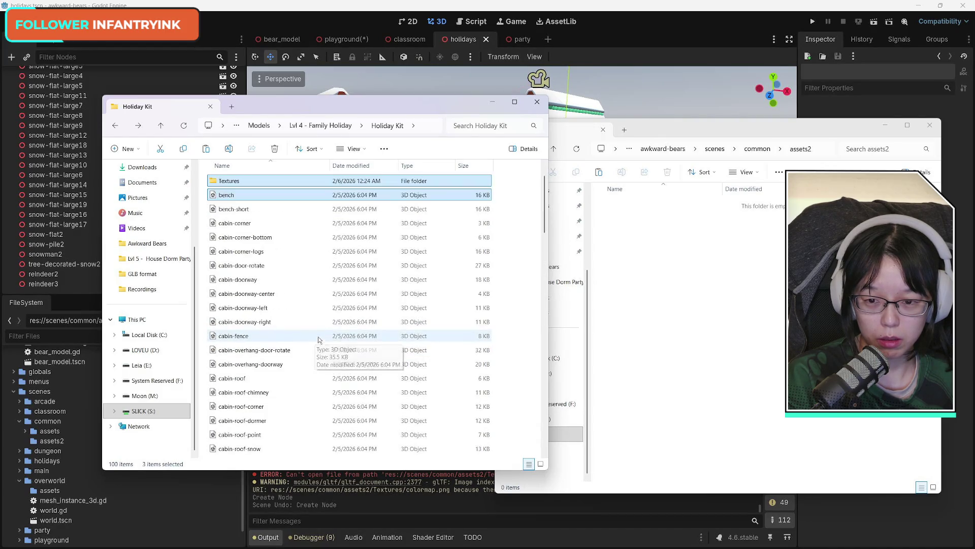
left_click(727, 307)
key("ctrl+v")
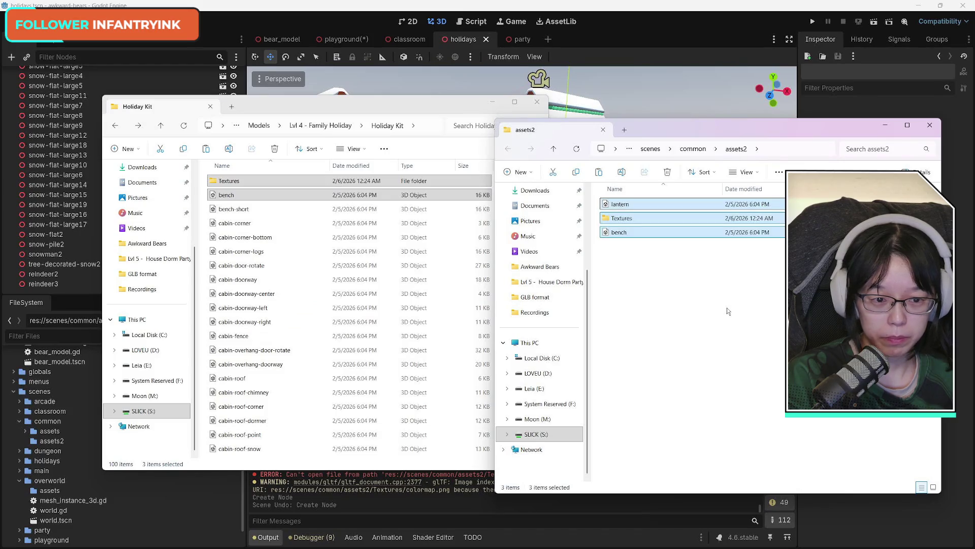
left_click(606, 10)
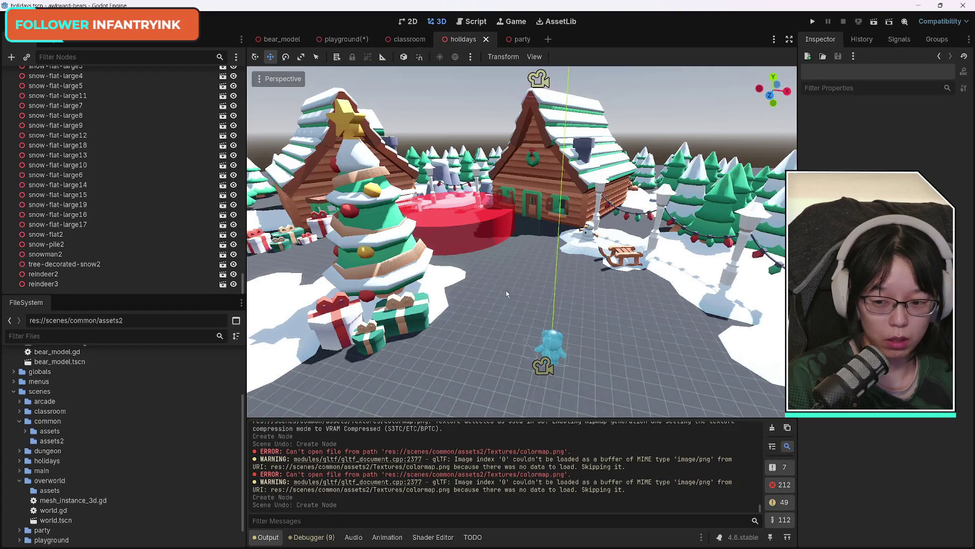
Step: Expand assets2 to list Textures, bench.glb and lantern.glb, cancelling the accidental bench.glb move into classroom
mouse_move(144, 537)
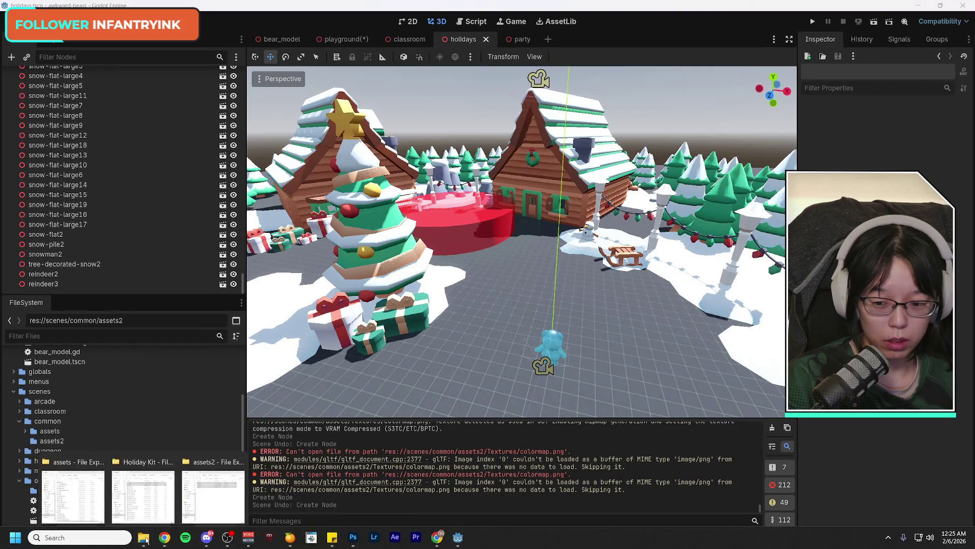
left_click(72, 489)
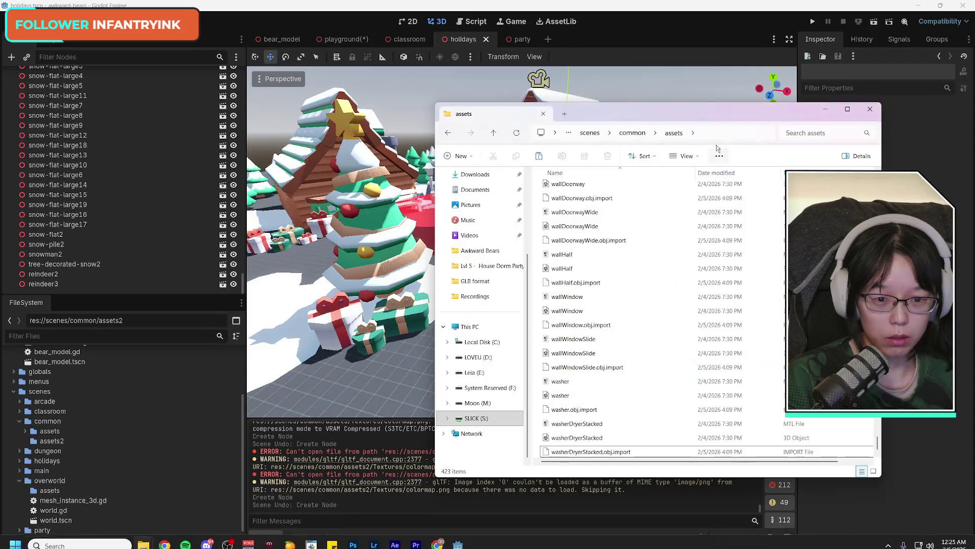
left_click(401, 316)
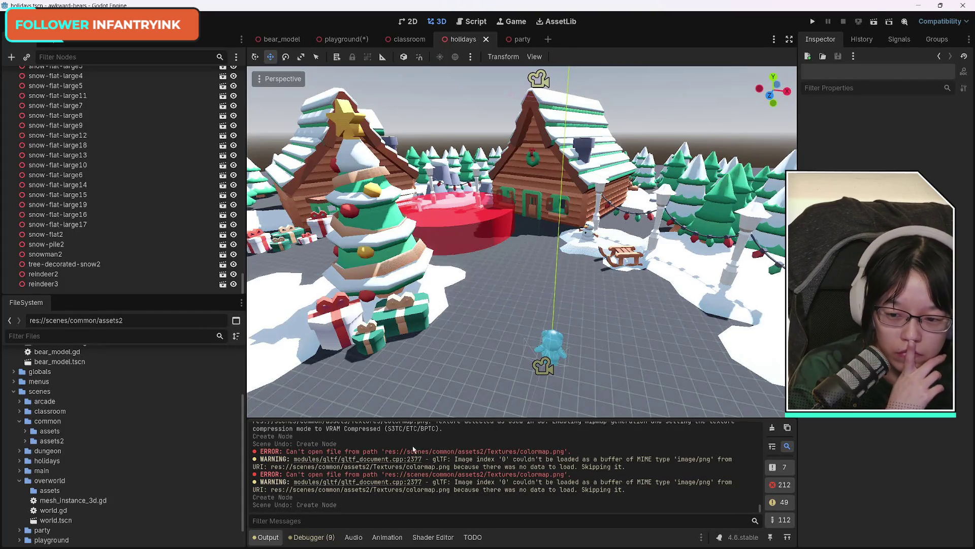
left_click(25, 441)
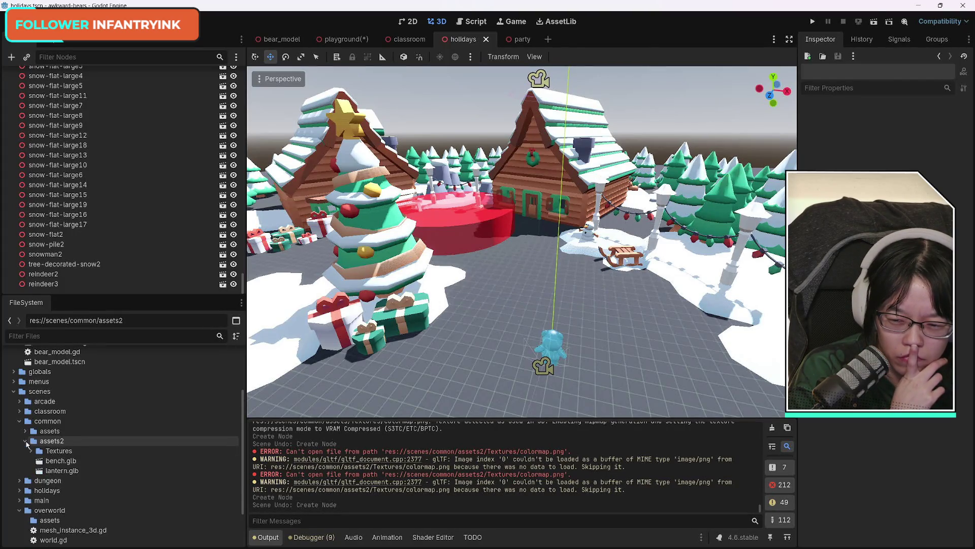
mouse_move(61, 460)
left_mouse_down()
mouse_move(522, 319)
mouse_move(111, 411)
left_mouse_up()
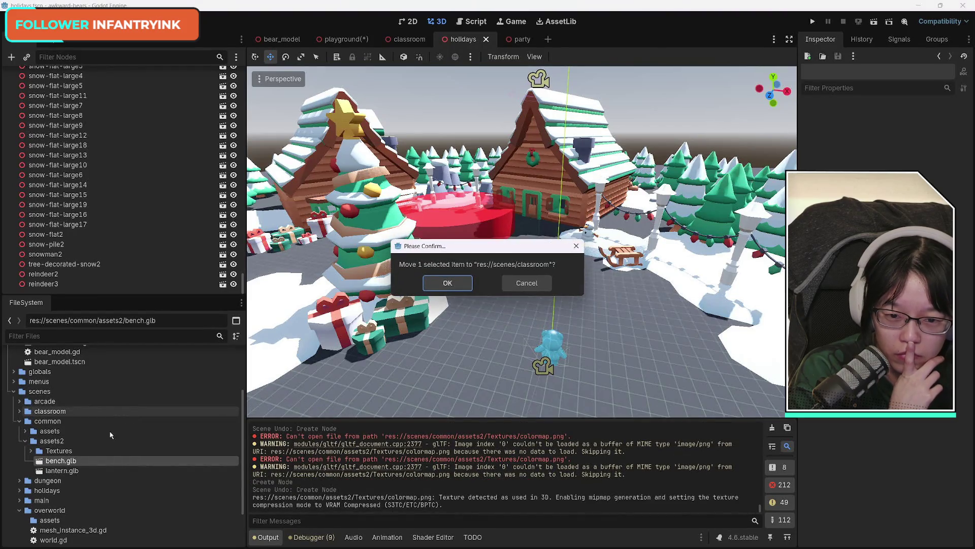
left_click(526, 283)
mouse_move(64, 464)
left_mouse_down()
mouse_move(456, 361)
mouse_move(68, 432)
mouse_move(62, 453)
mouse_move(78, 462)
left_mouse_up()
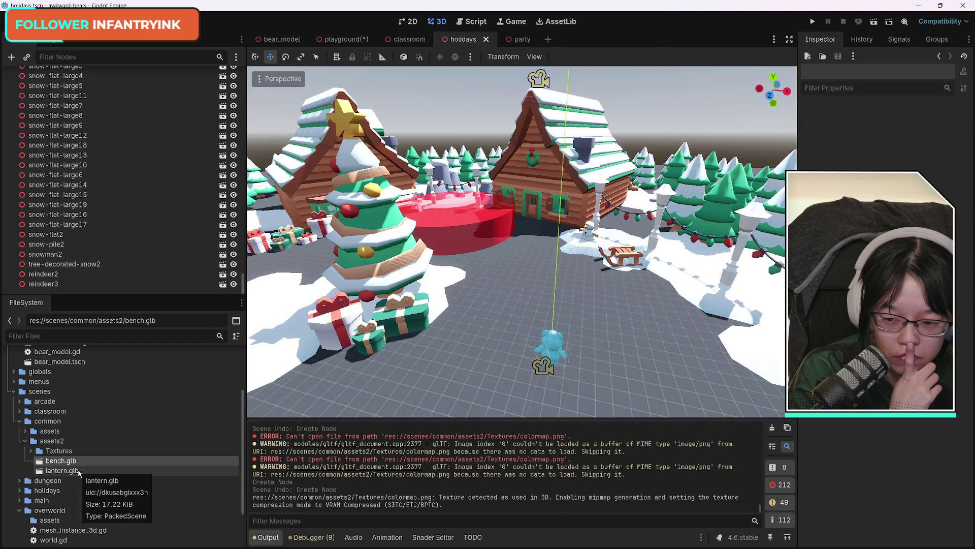
left_click(79, 472)
left_click(30, 451)
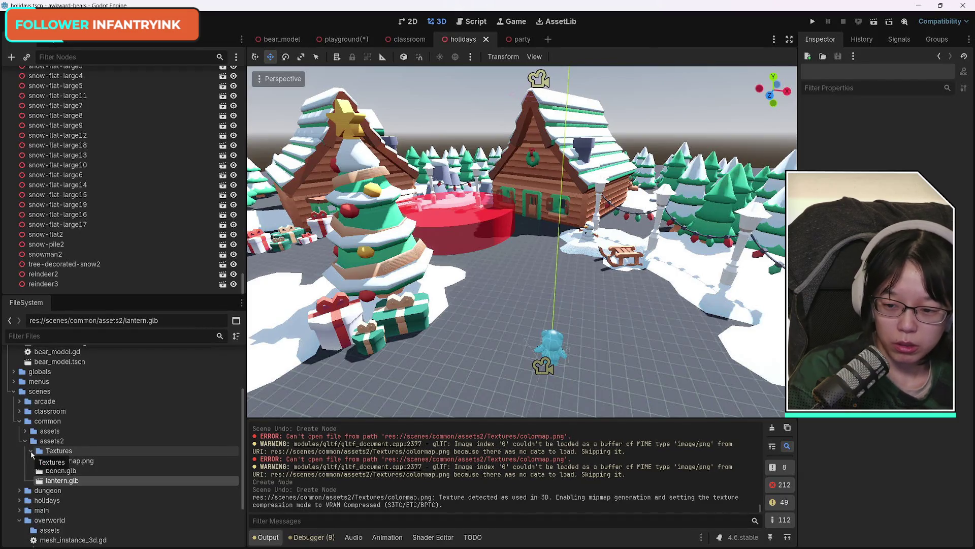
left_click(68, 462)
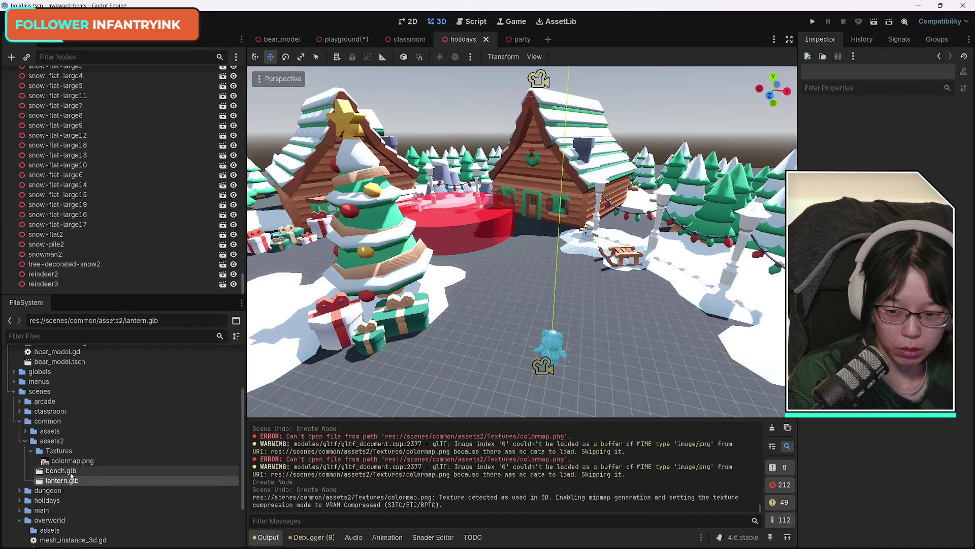
left_click_drag(69, 482, 520, 315)
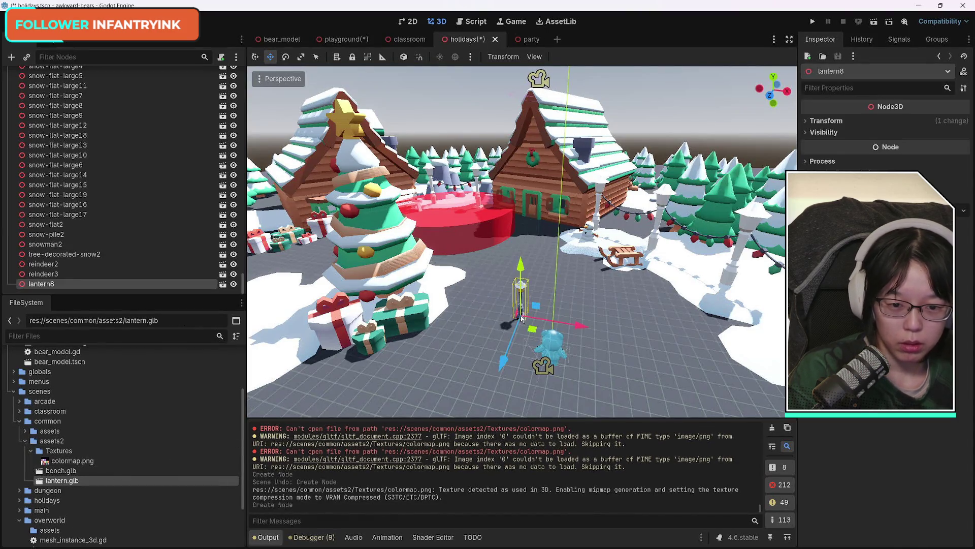
left_click_drag(61, 470, 486, 376)
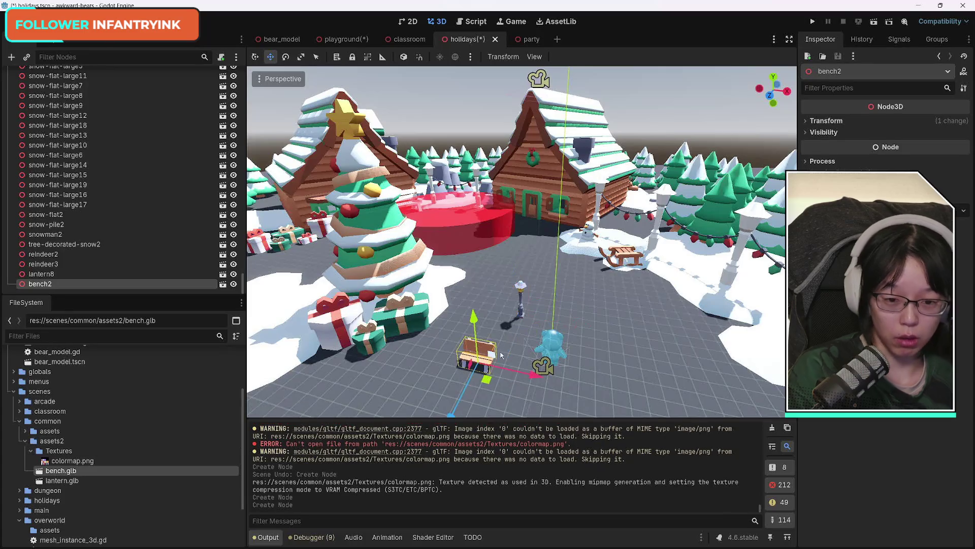
key("ctrl+z")
key("ctrl+z")
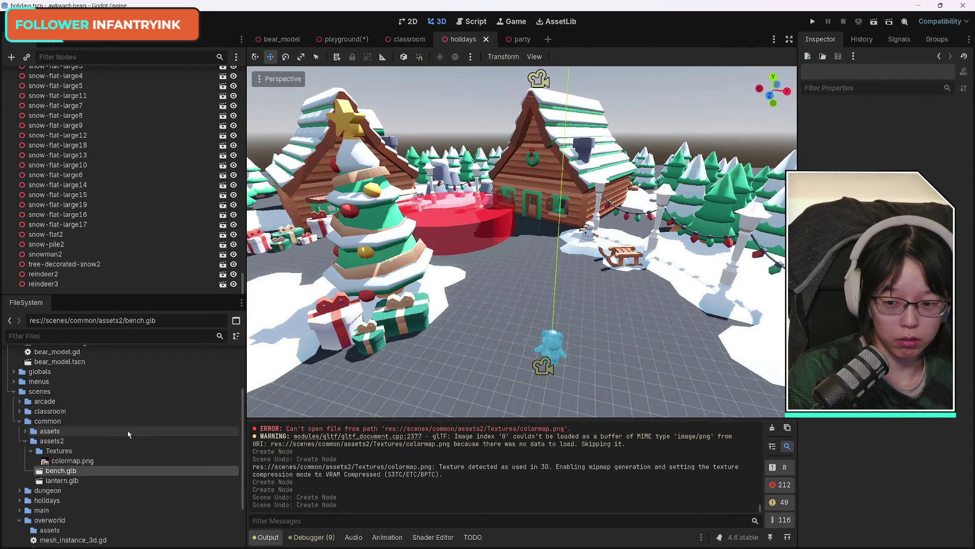
left_click(31, 451)
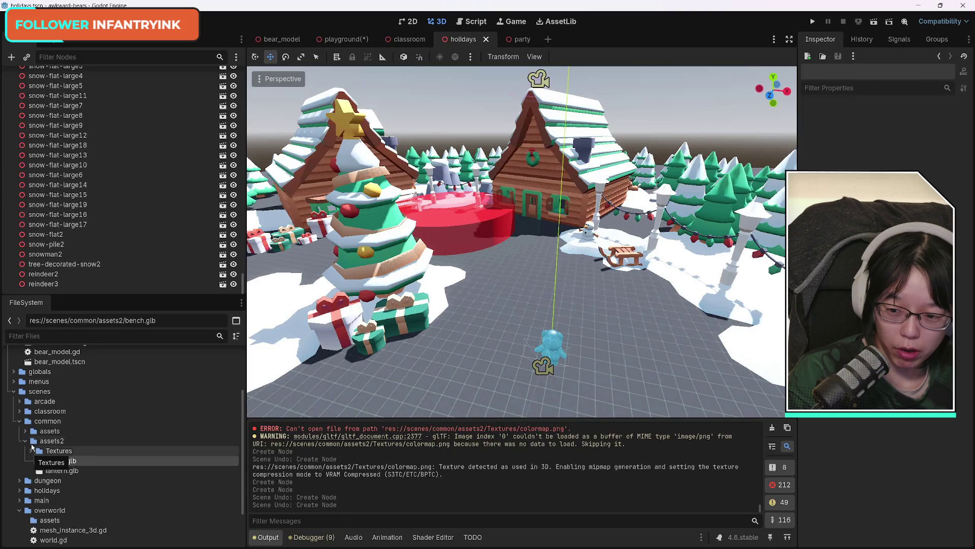
Step: Collapse and re-expand the assets2 folder to locate bench.glb and lantern.glb
left_click(26, 441)
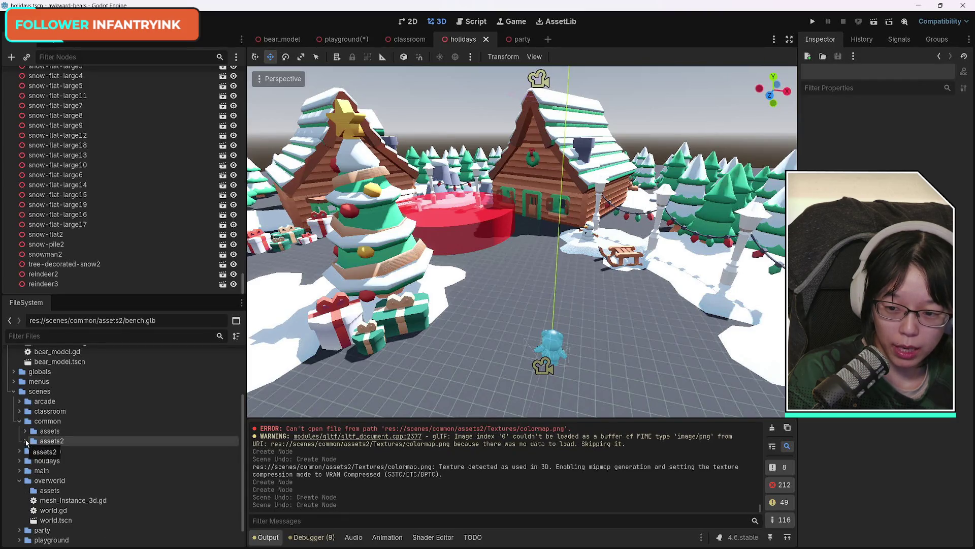
left_click(26, 441)
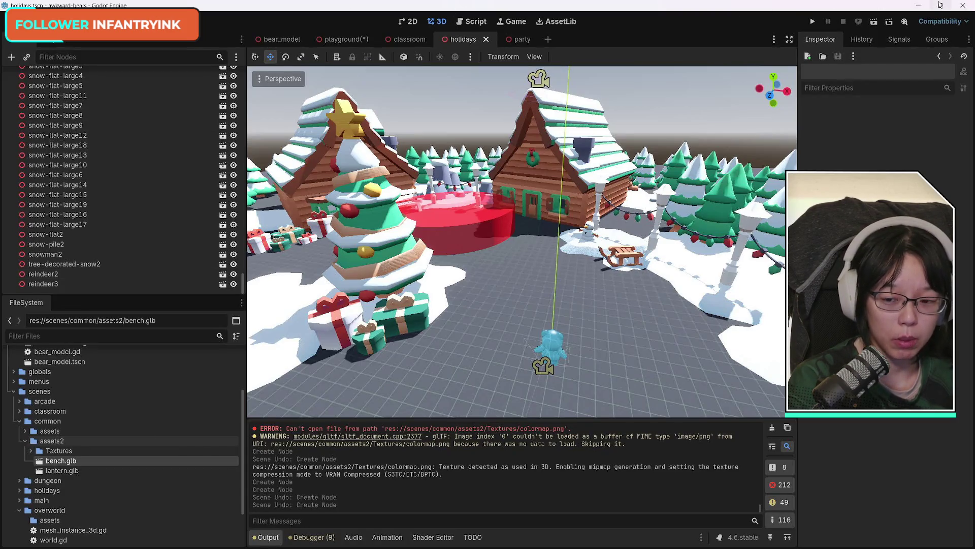
mouse_move(940, 5)
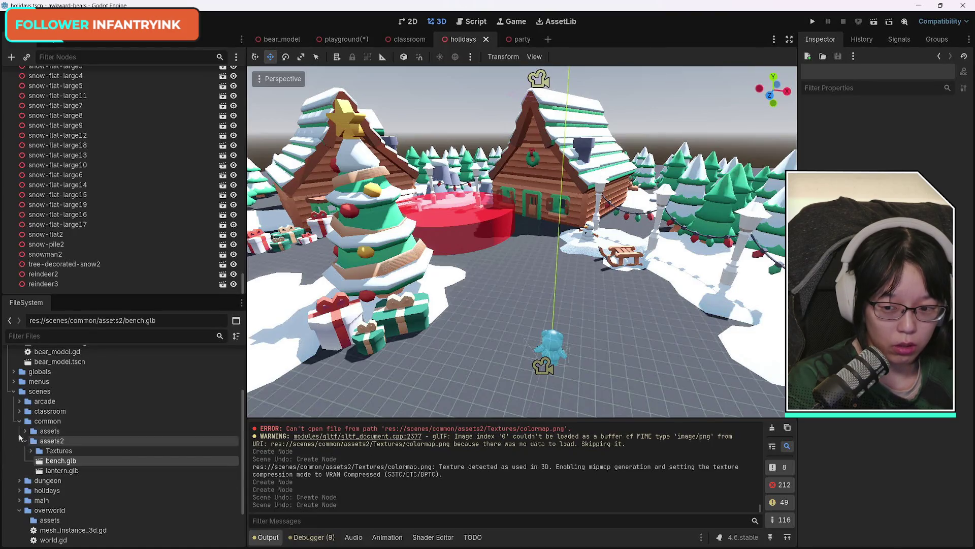
left_click(28, 444)
left_click(28, 443)
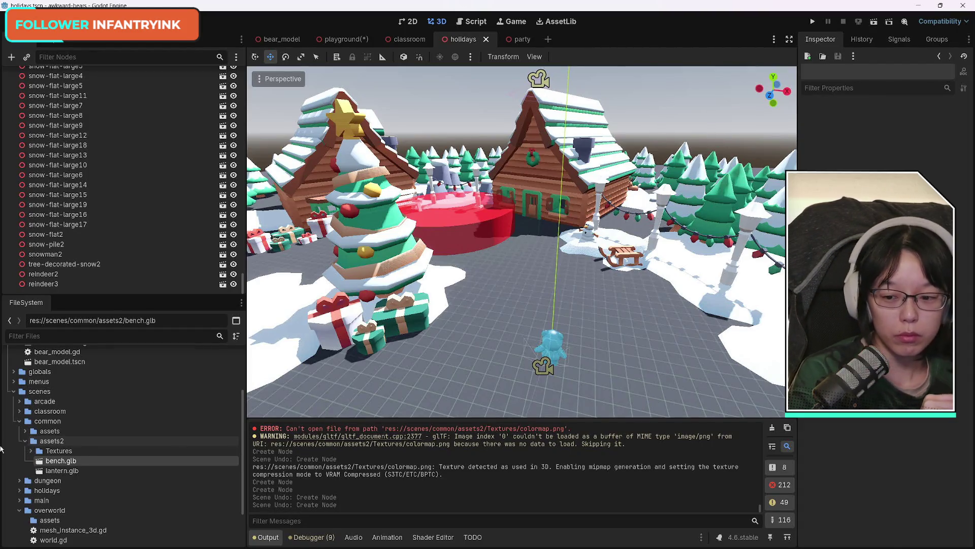
left_click(53, 440)
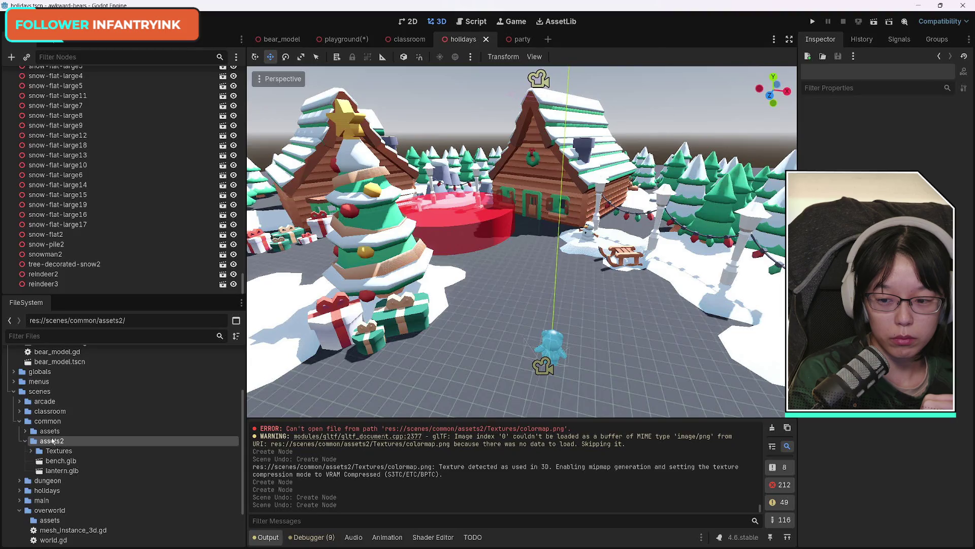
left_click(25, 441)
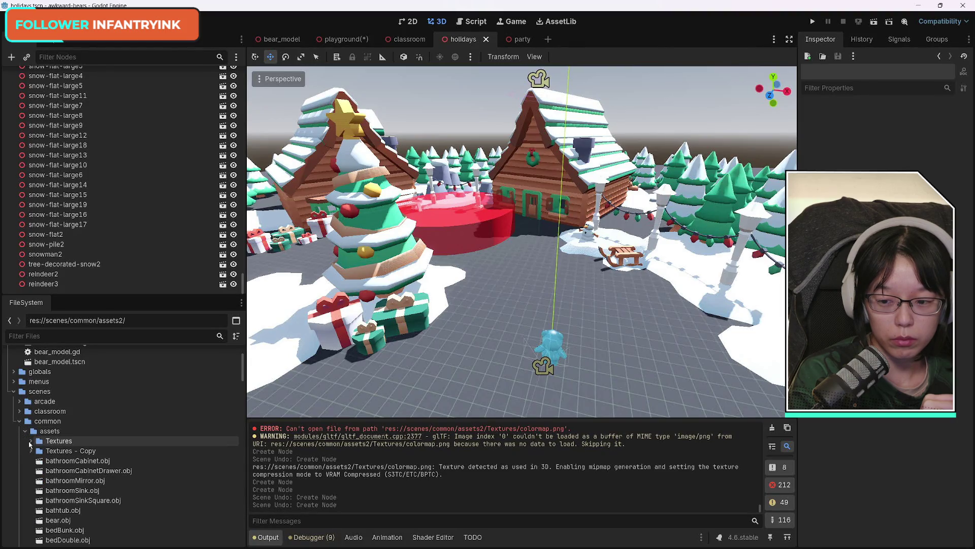
left_click(25, 440)
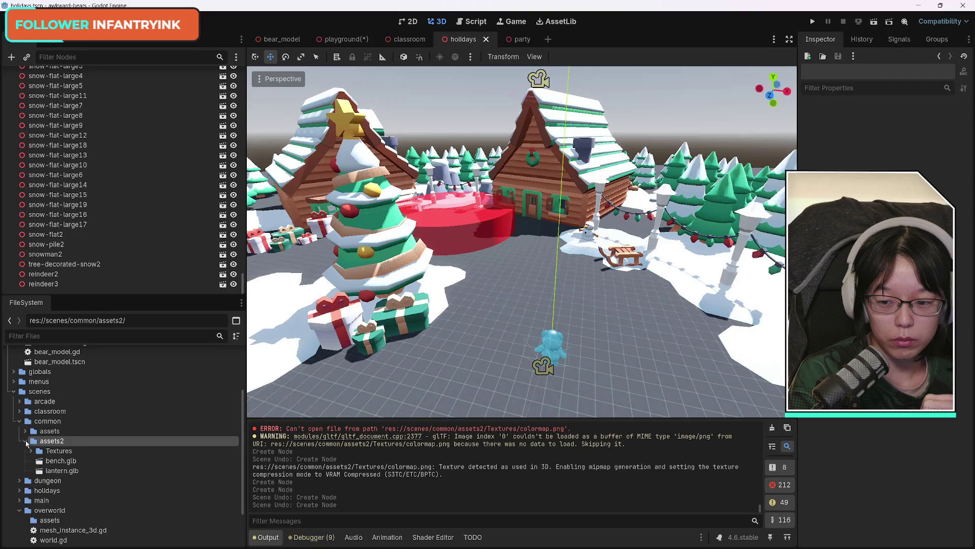
left_click(97, 452)
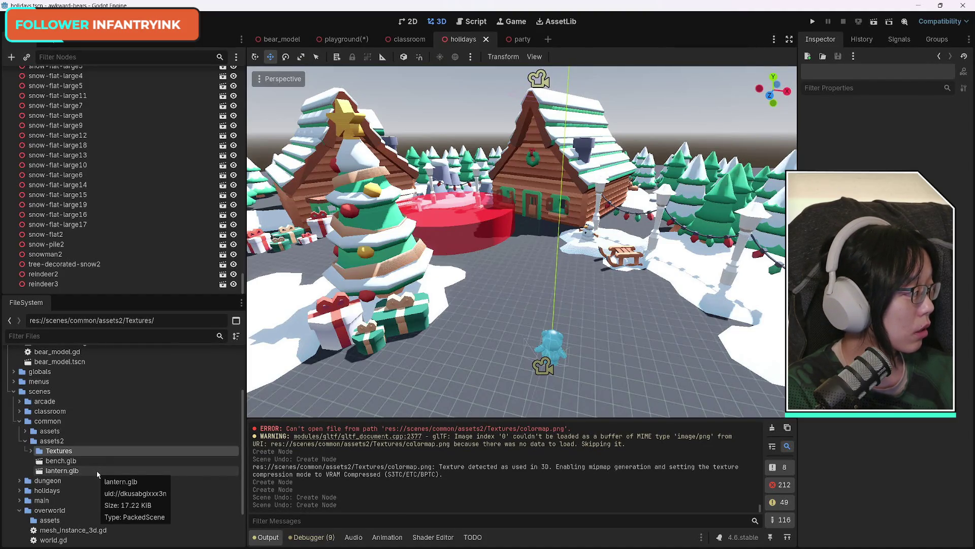
left_click(31, 451)
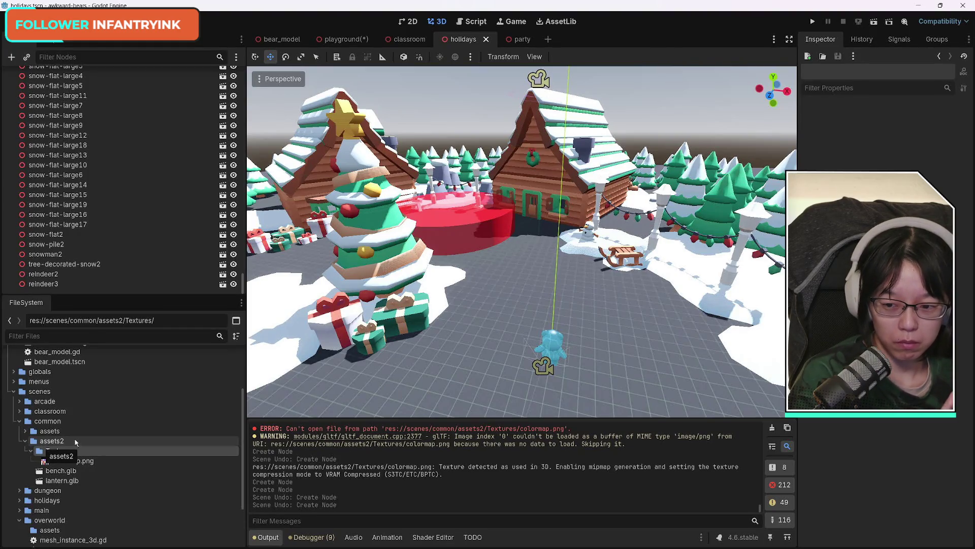
left_click(46, 431)
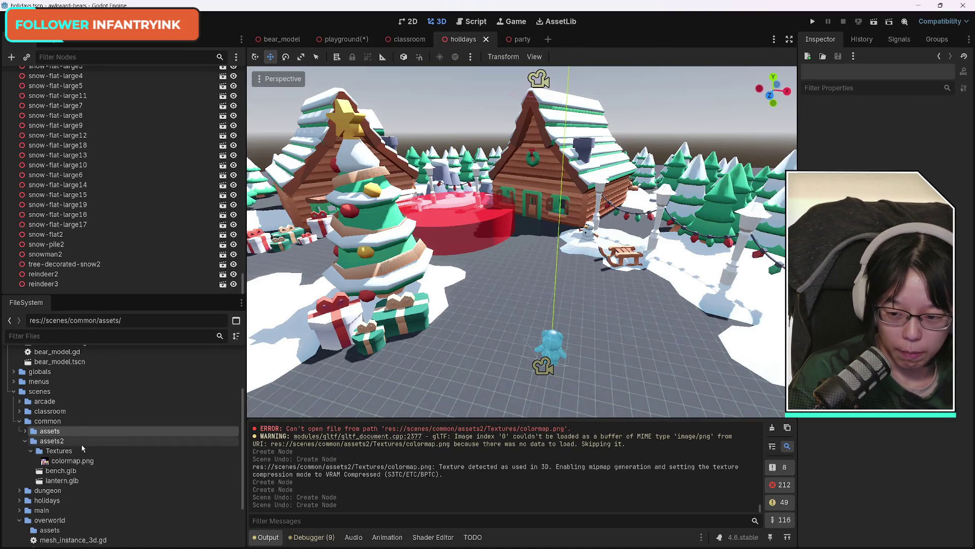
left_click(64, 442)
left_click(25, 440)
left_click(25, 441)
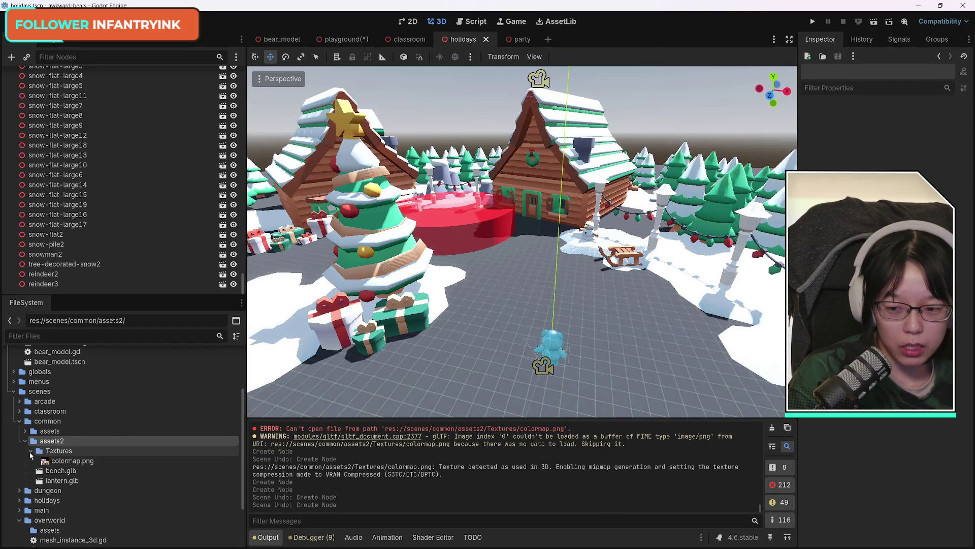
left_click(31, 451)
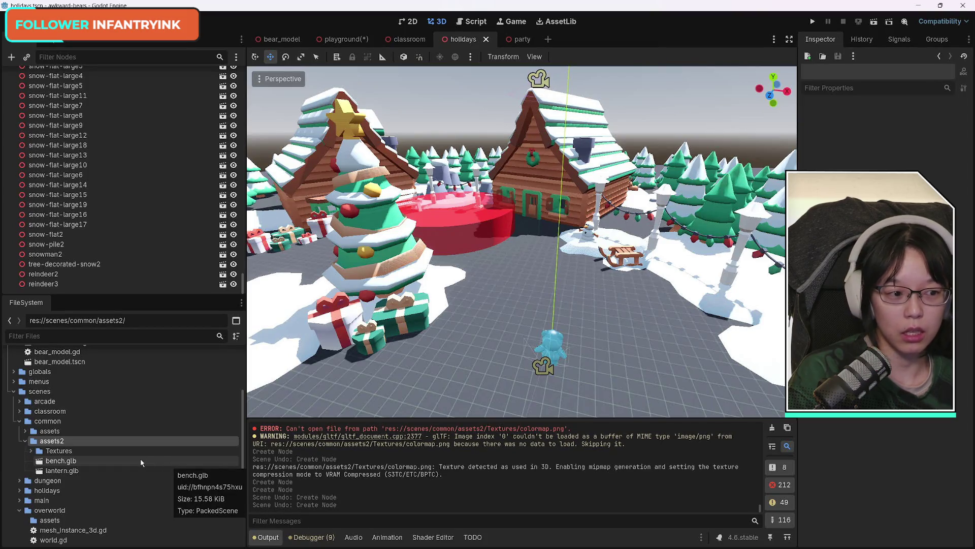
left_click(26, 431)
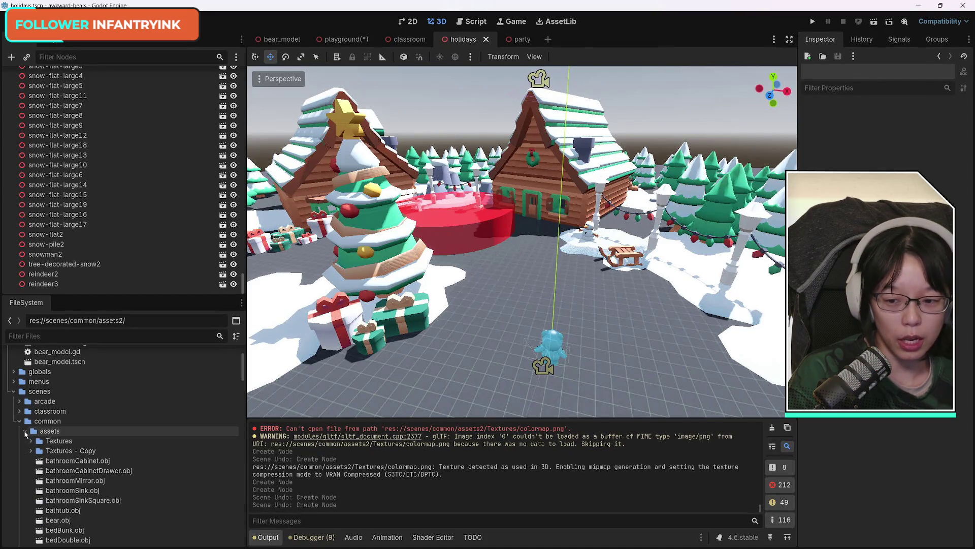
left_click(26, 431)
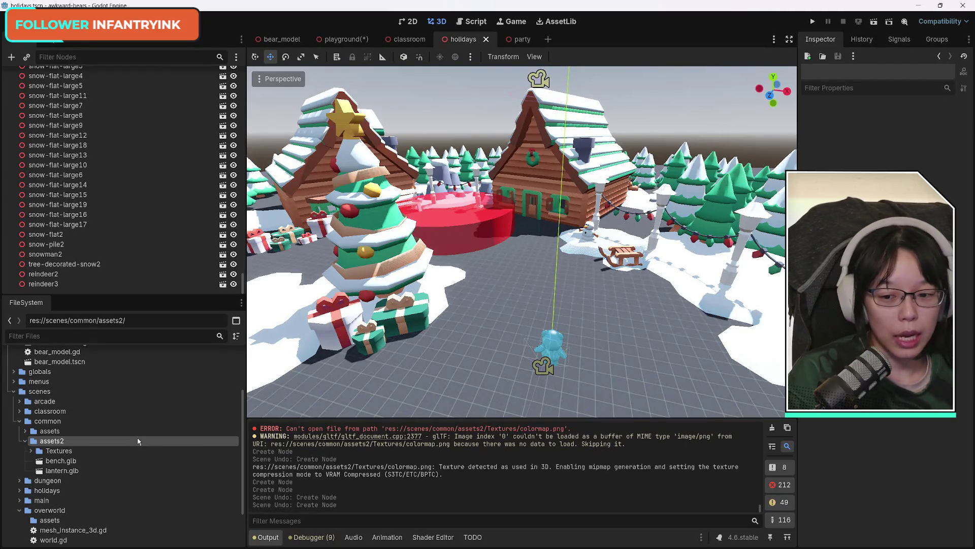
left_click(72, 460)
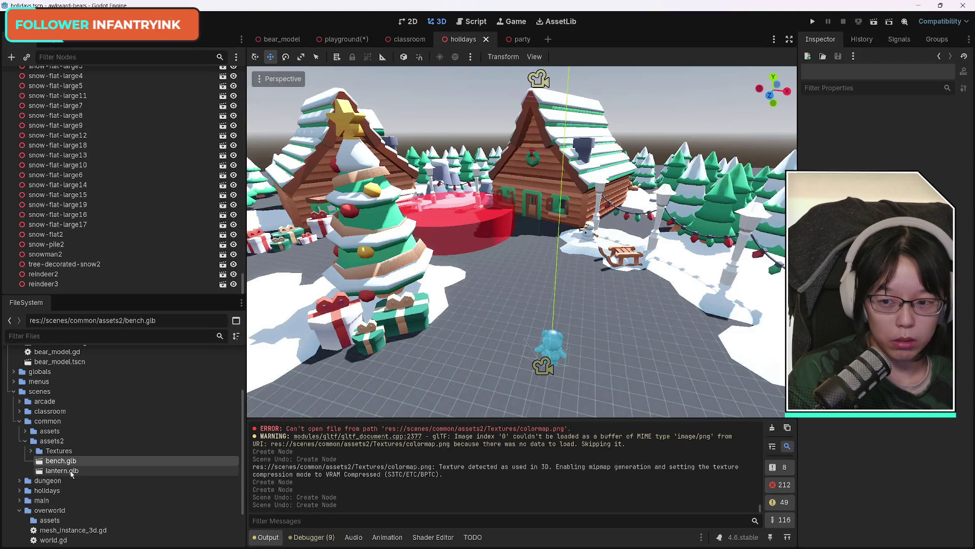
Step: Nest a trial lantern instance under lantern7, then undo it
mouse_move(71, 474)
left_mouse_down()
mouse_move(631, 166)
mouse_move(612, 190)
left_mouse_up()
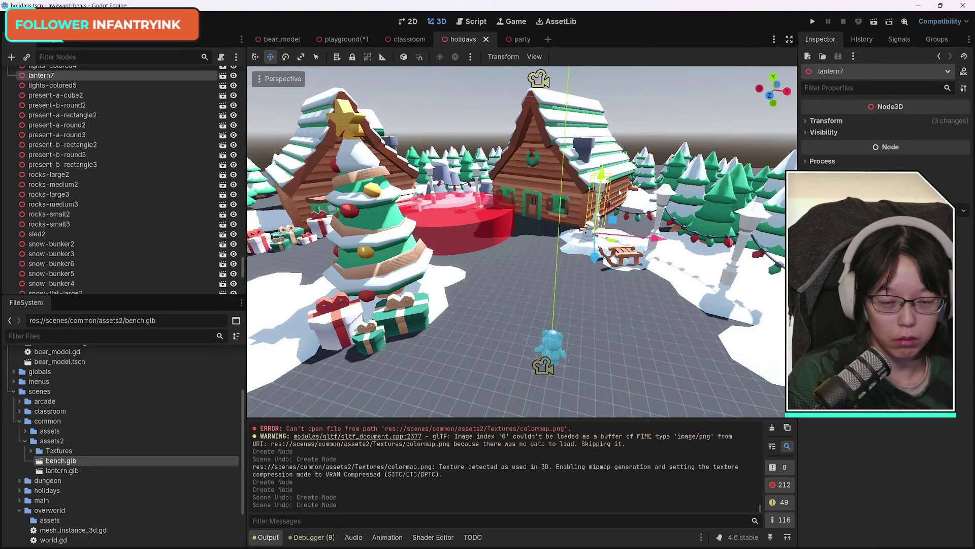
scroll(142, 194, "up", 5)
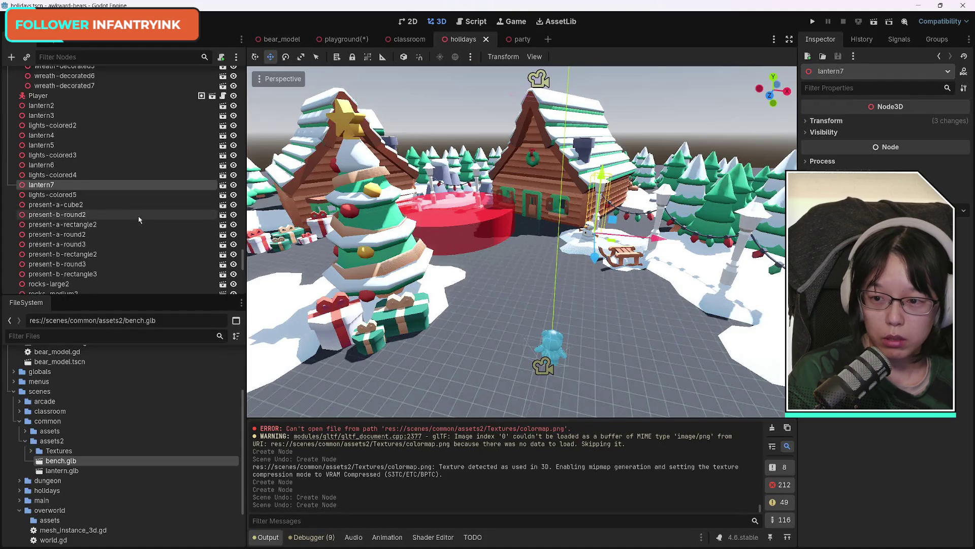
mouse_move(80, 471)
left_mouse_down()
mouse_move(117, 201)
mouse_move(76, 187)
left_mouse_up()
left_click_drag(751, 250, 704, 248)
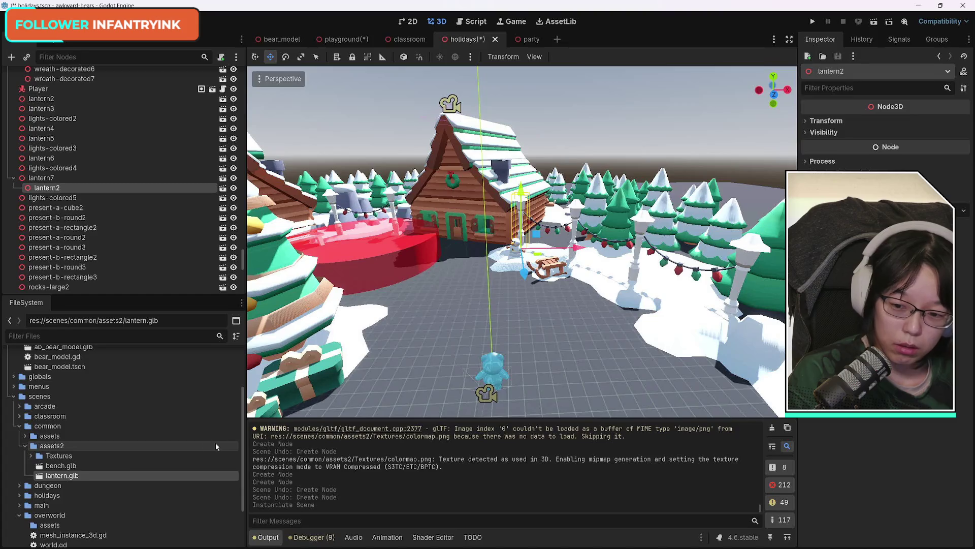
left_click(60, 466)
left_click(59, 456)
left_click(59, 466)
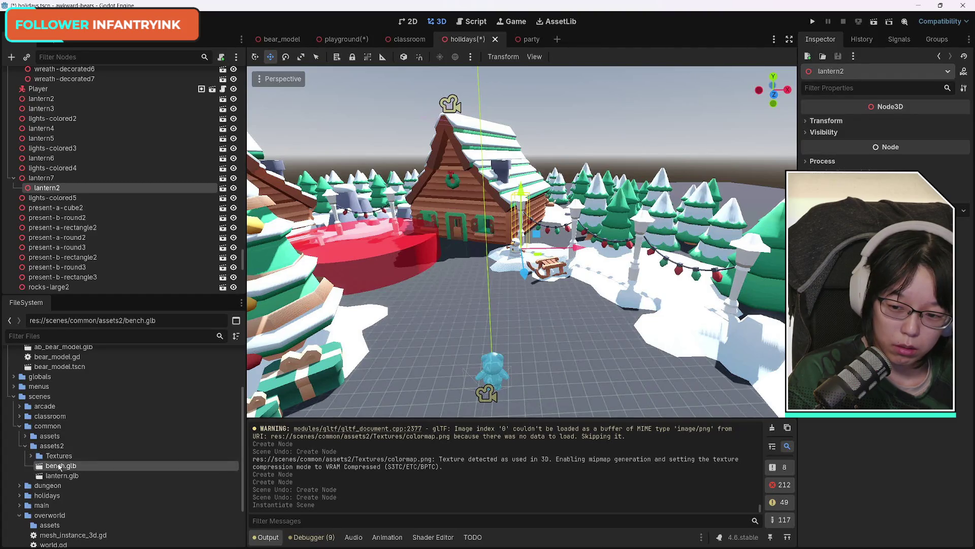
left_click(61, 476)
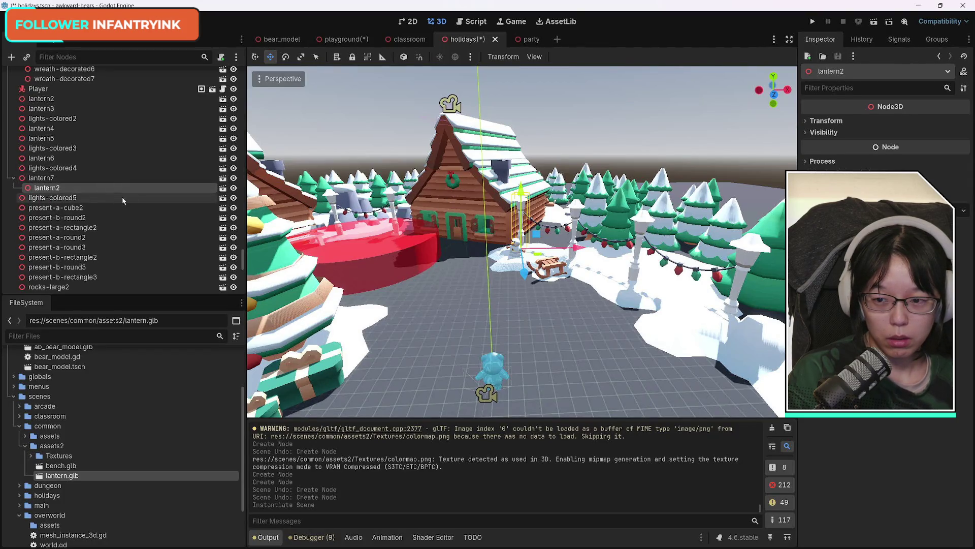
key("ctrl+z")
Step: Try and undo another nested lantern, then frame lantern7 and drop a lantern8 instance beside it
left_click(45, 178)
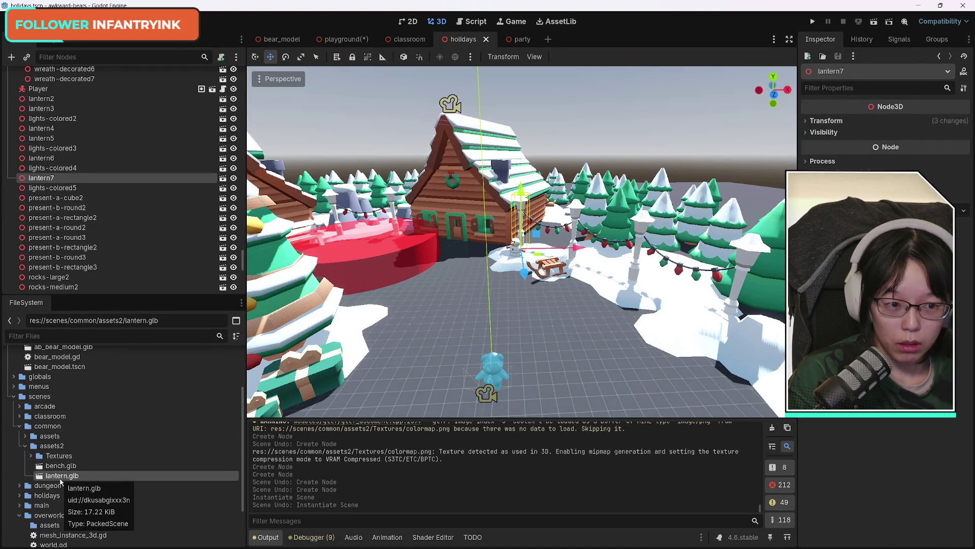
mouse_move(56, 480)
left_mouse_down()
mouse_move(41, 161)
mouse_move(24, 158)
left_mouse_up()
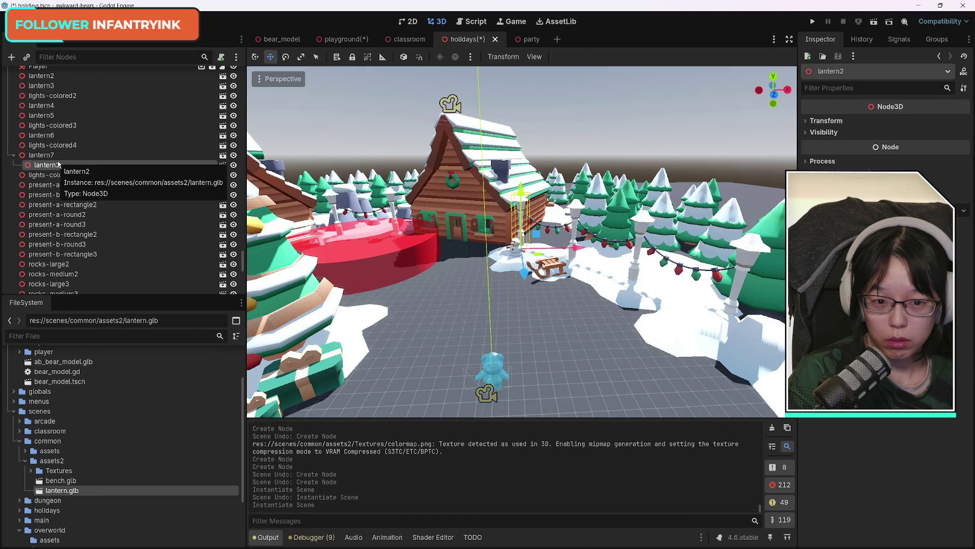
key("ctrl+z")
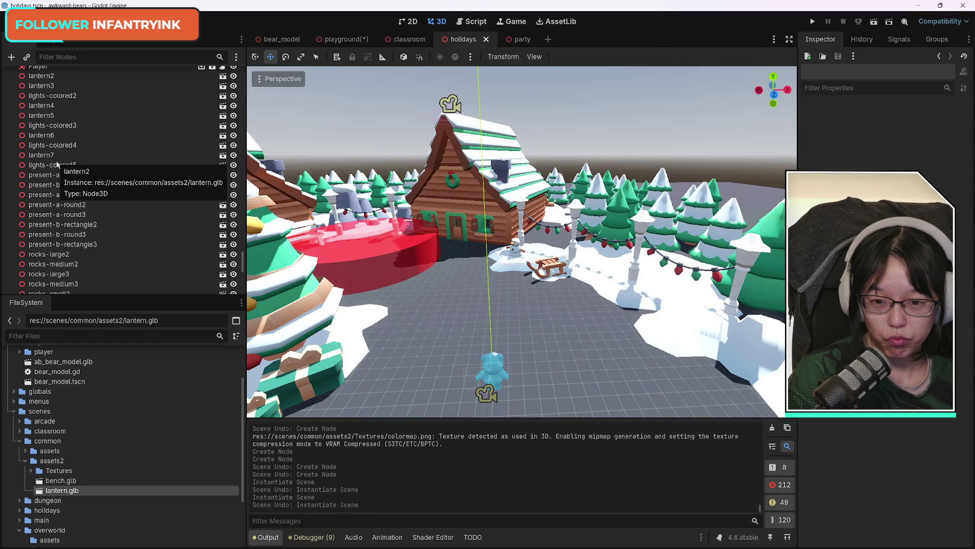
left_click(41, 155)
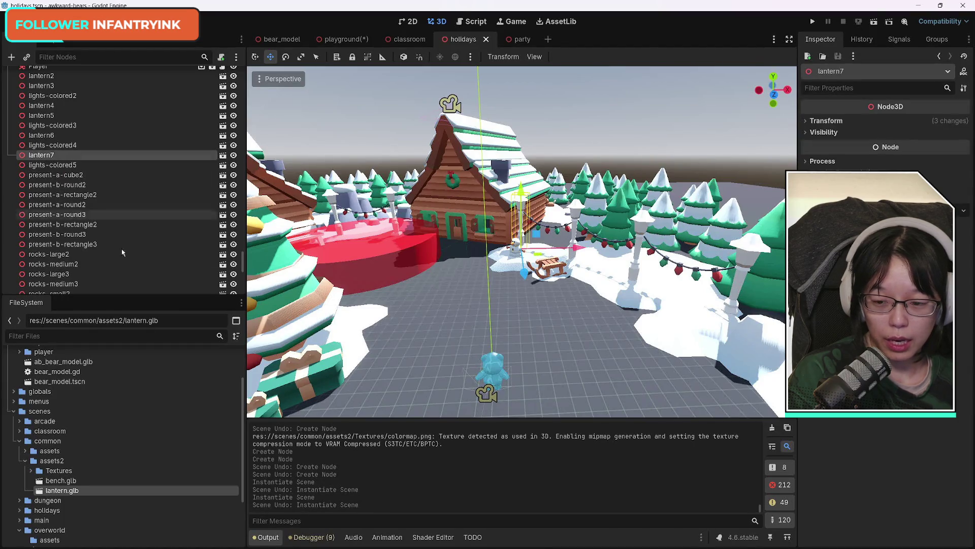
left_click(41, 162)
left_click(41, 154)
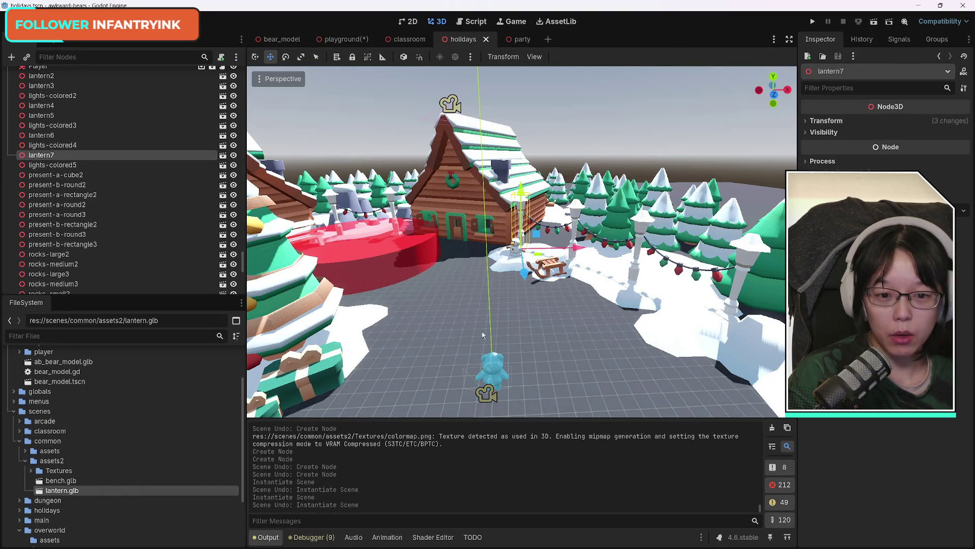
double_click(41, 155)
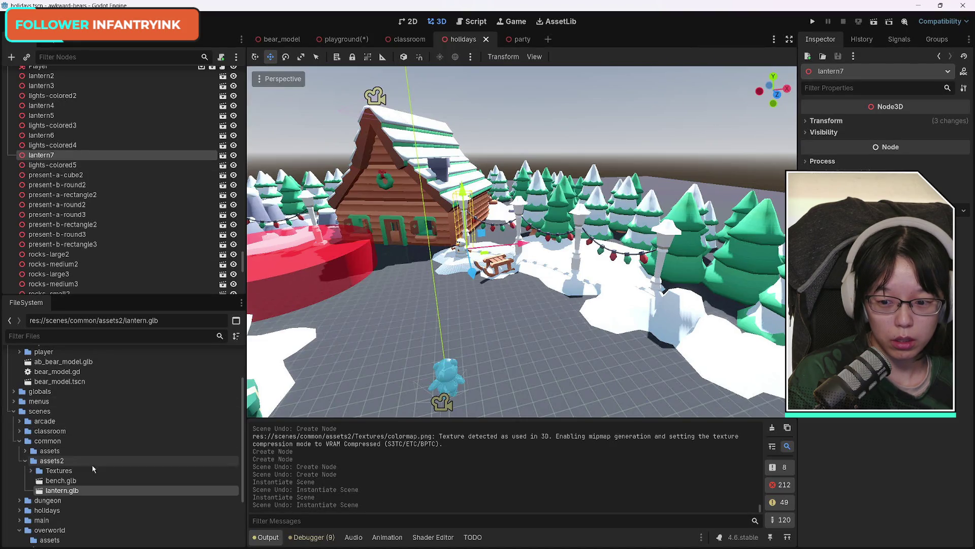
mouse_move(61, 490)
left_mouse_down()
mouse_move(117, 196)
mouse_move(45, 154)
left_mouse_up()
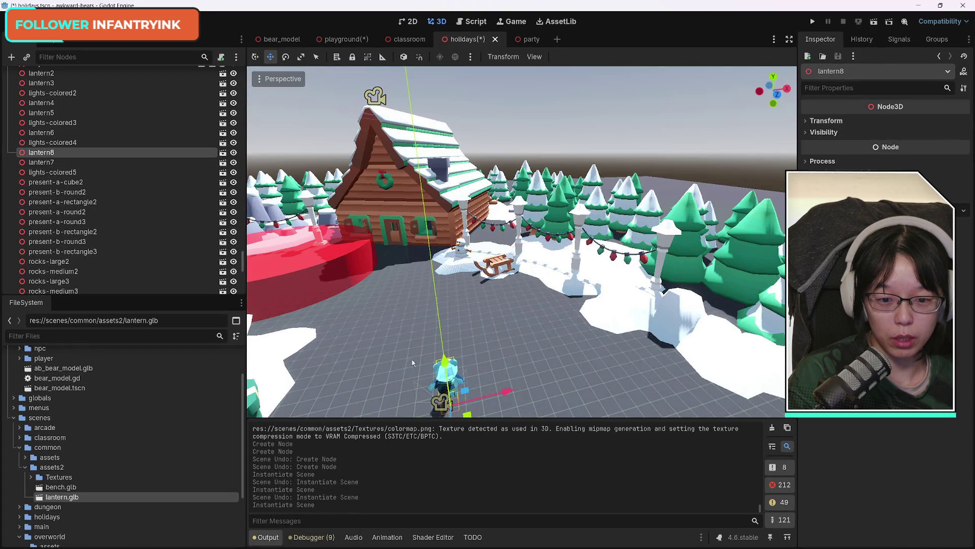
Step: Undo the misplaced lantern8, nest a lantern2 instance under lantern7, and hide lantern7
key("ctrl+z")
mouse_move(71, 500)
left_mouse_down()
mouse_move(142, 257)
mouse_move(74, 163)
mouse_move(46, 151)
left_mouse_up()
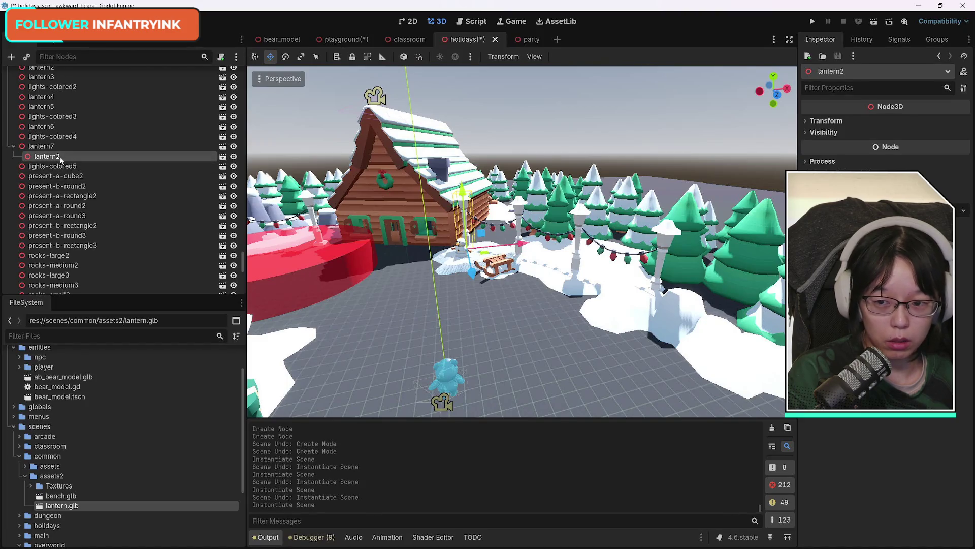
key("ctrl+z")
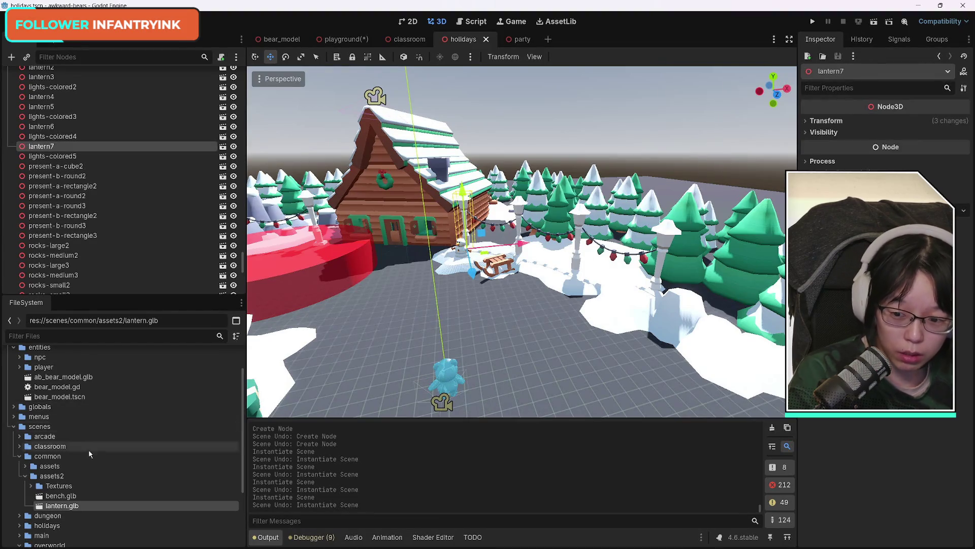
left_click_drag(68, 510, 43, 148)
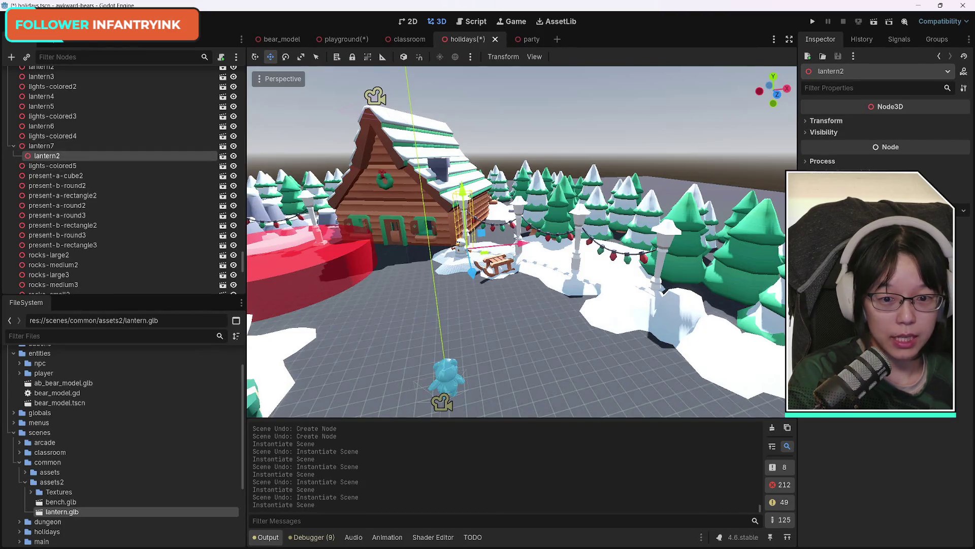
left_click_drag(447, 294, 447, 294)
left_click(233, 147)
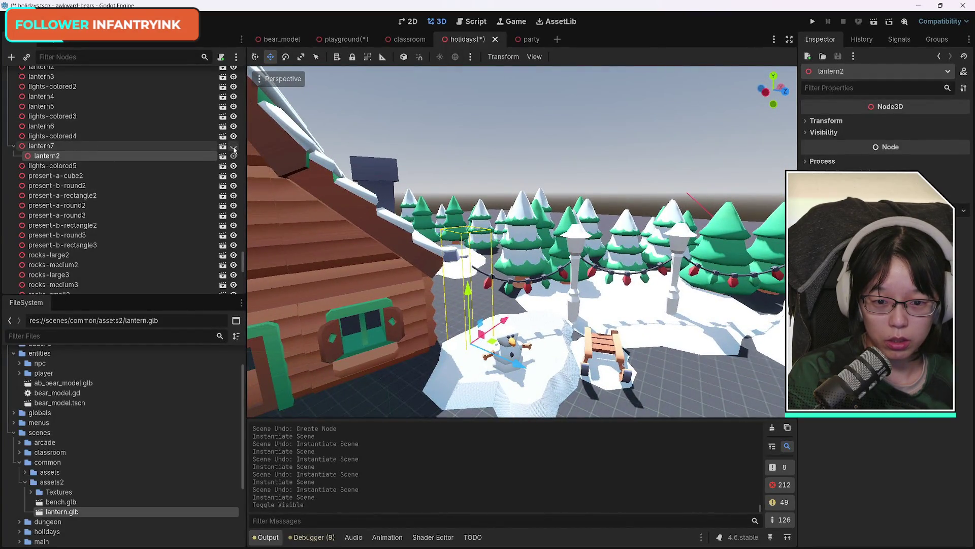
Step: Make lantern7 visible again and zoom the view in on lantern2
left_click(233, 146)
left_click(234, 147)
left_click(233, 146)
key("f")
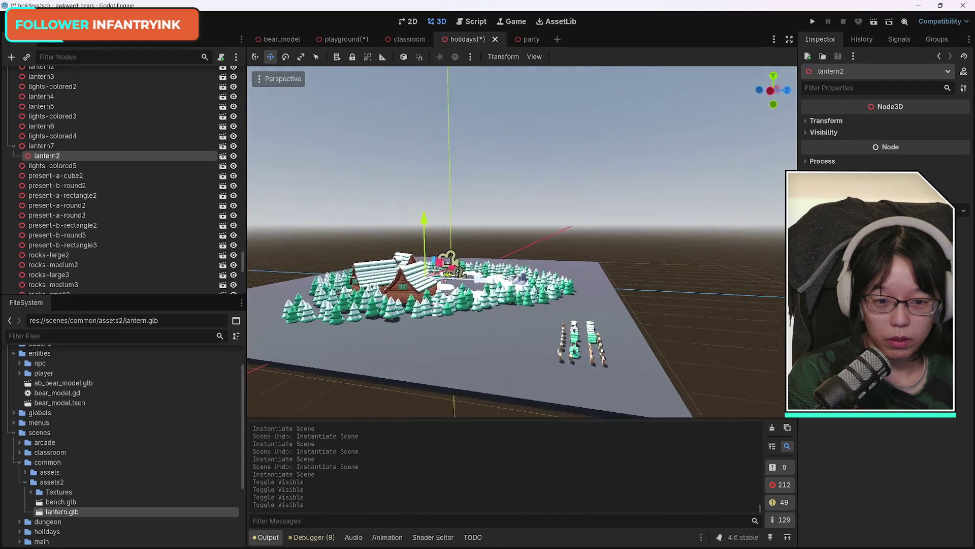
scroll(496, 297, "up", 10)
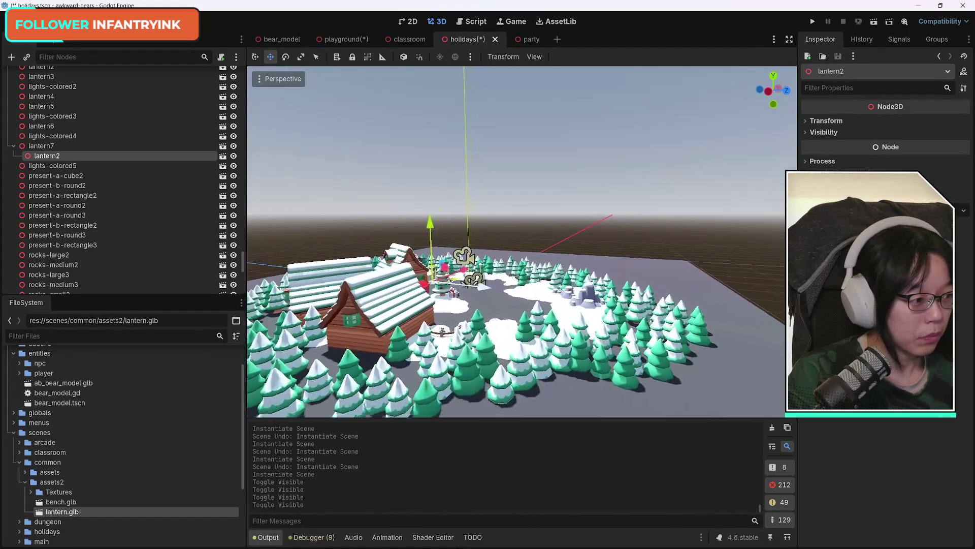
scroll(497, 297, "up", 10)
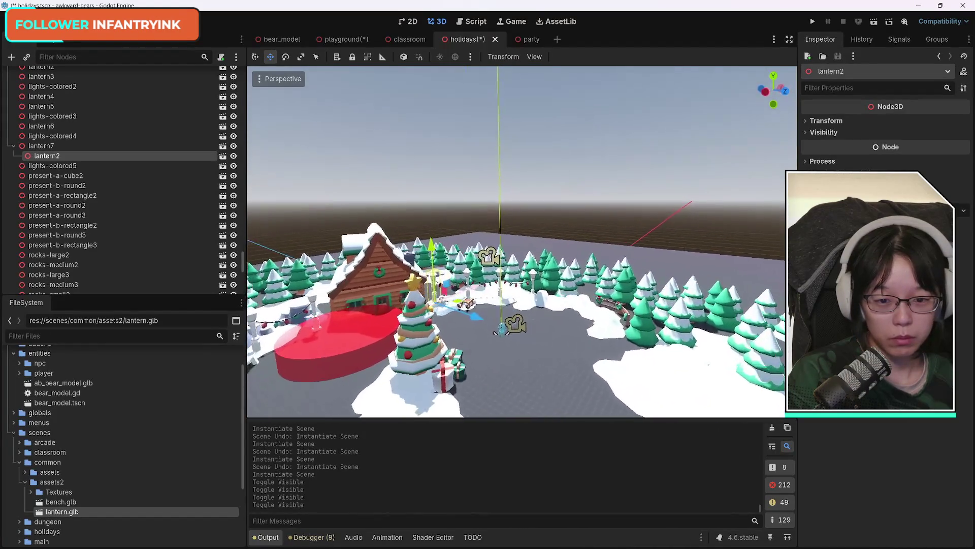
scroll(522, 242, "down", 5)
scroll(521, 242, "up", 10)
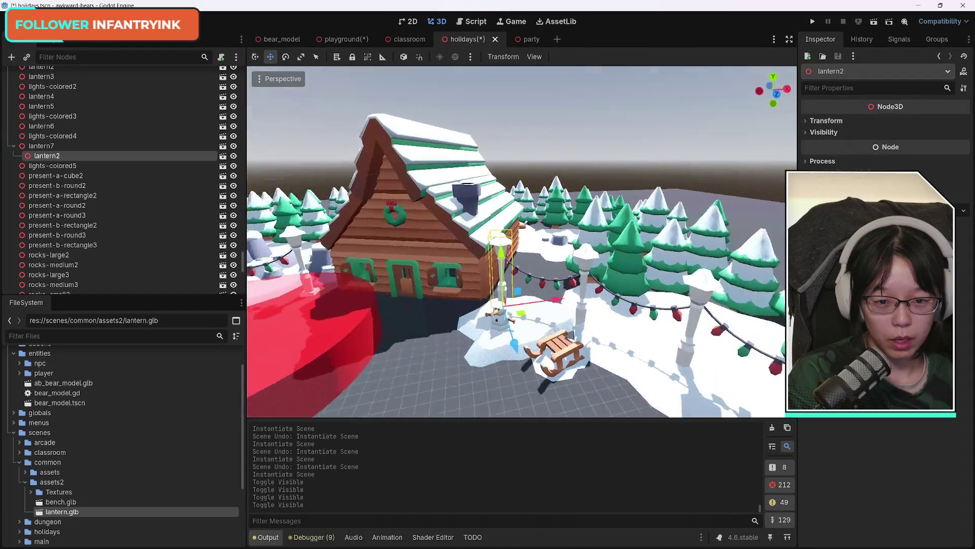
scroll(522, 242, "up", 5)
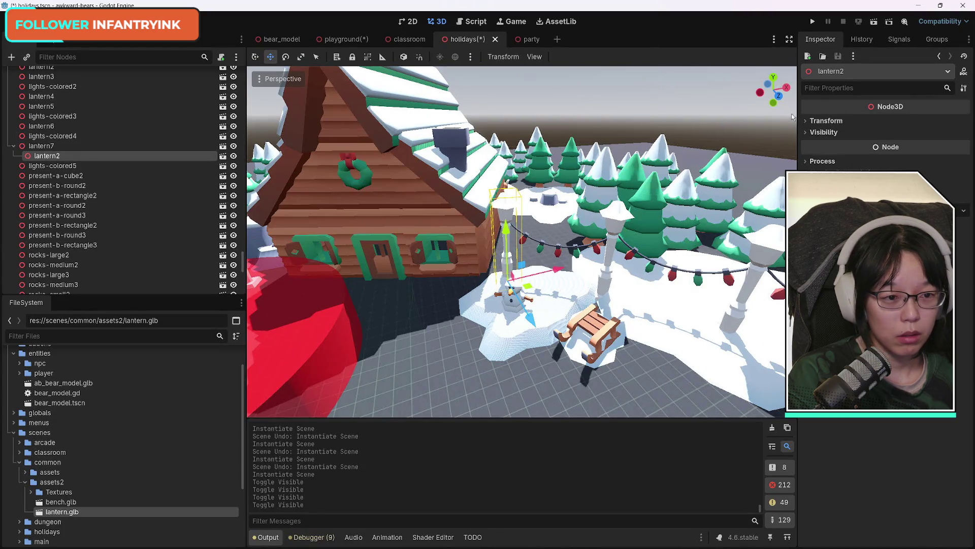
Step: Show the Transform position and rotation values for lantern2, then for lantern6
left_click(806, 120)
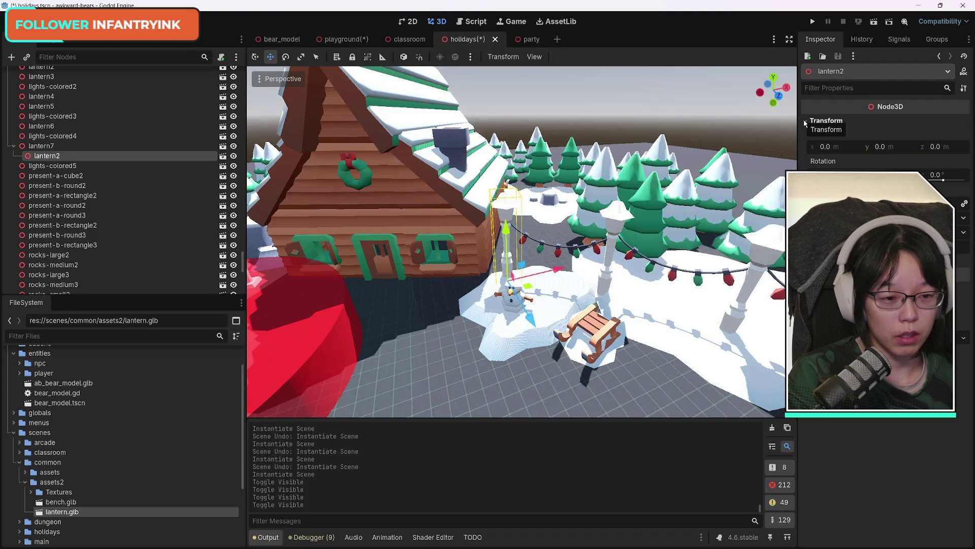
left_click(621, 222)
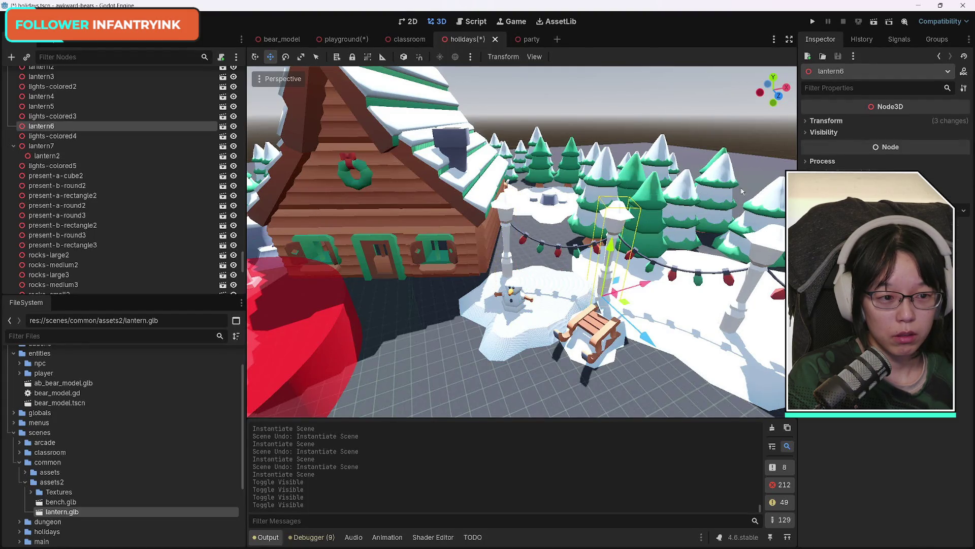
left_click(806, 121)
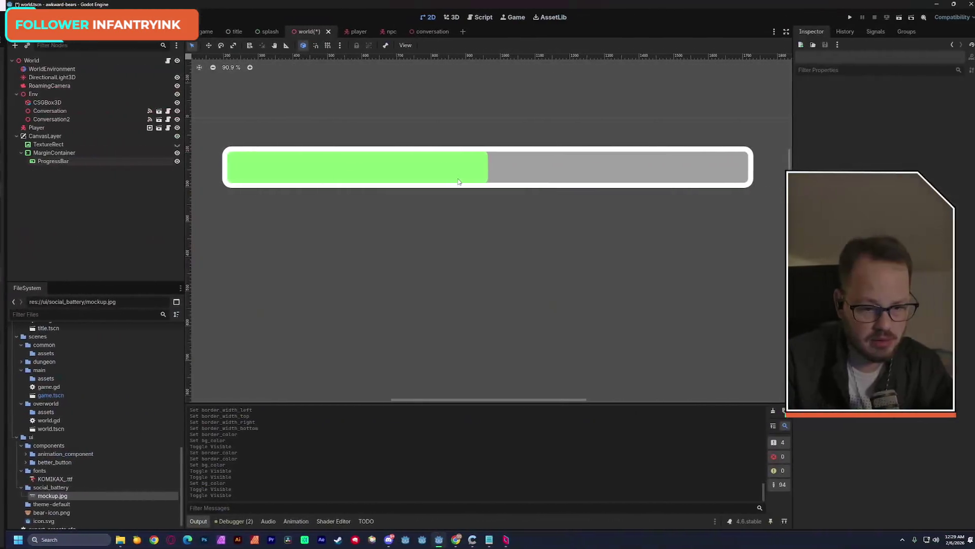
left_click_drag(458, 181, 447, 194)
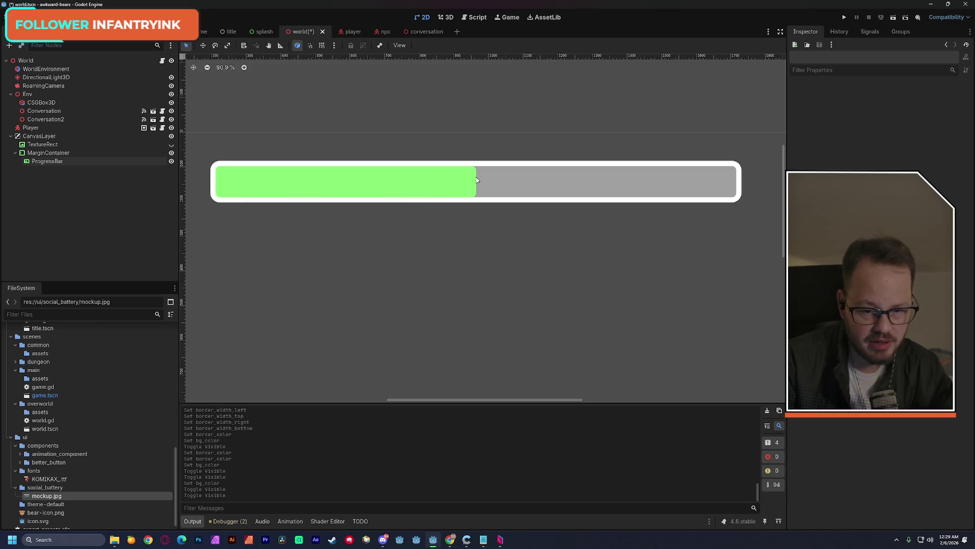
Step: Zoom in and out on the world scene's green-and-grey ProgressBar
scroll(470, 183, "up", 4)
scroll(472, 185, "down", 5)
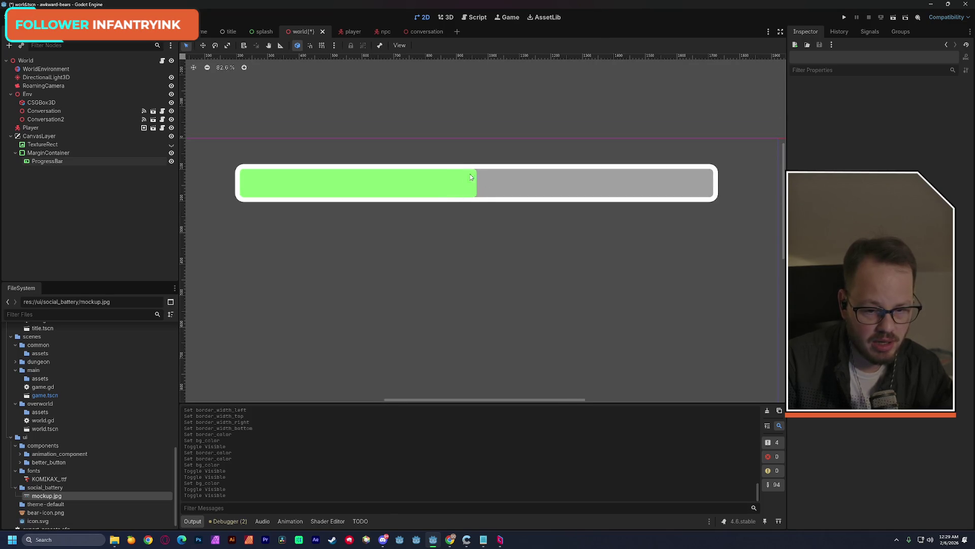
scroll(480, 178, "up", 8)
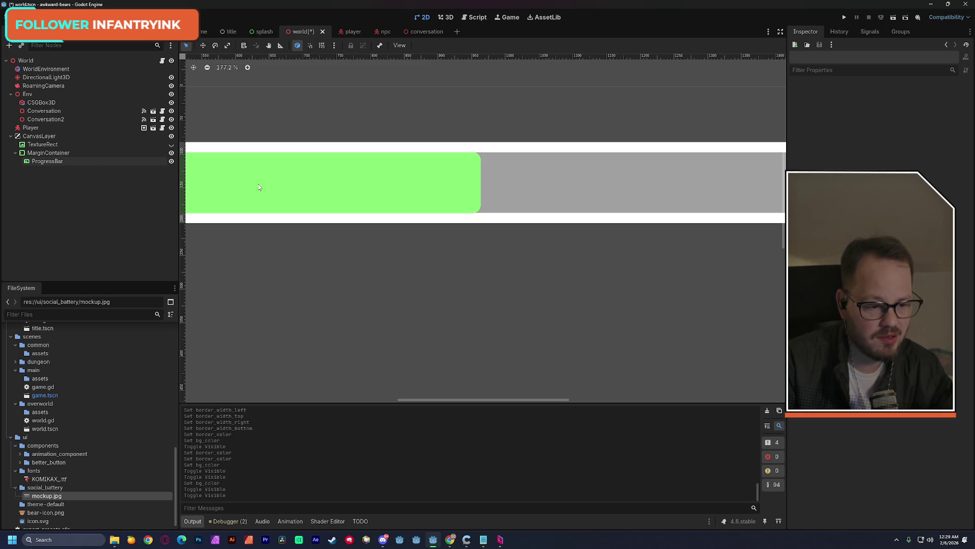
scroll(389, 186, "down", 3)
Step: Select ProgressBar and set its Top Right and Bottom Right corner radii to 0 px
left_click(56, 161)
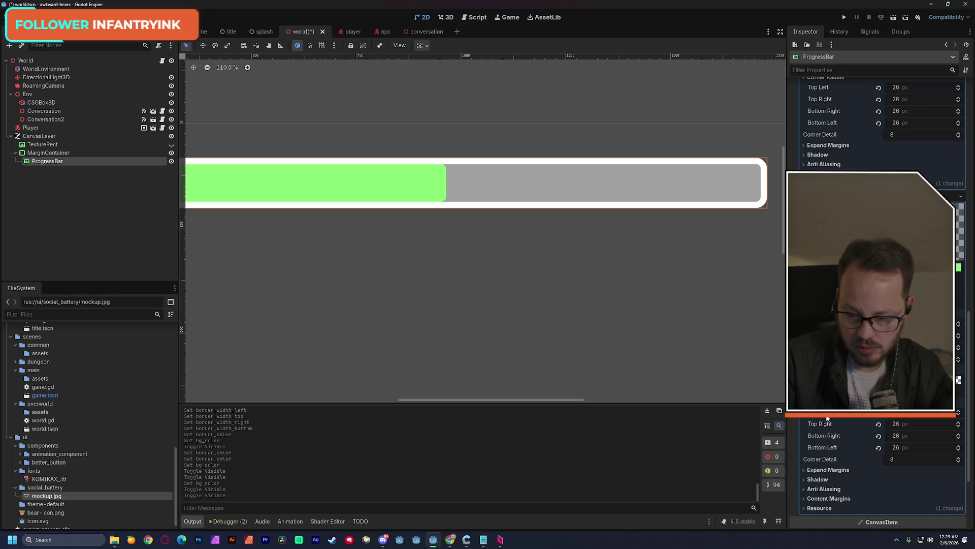
left_click(904, 426)
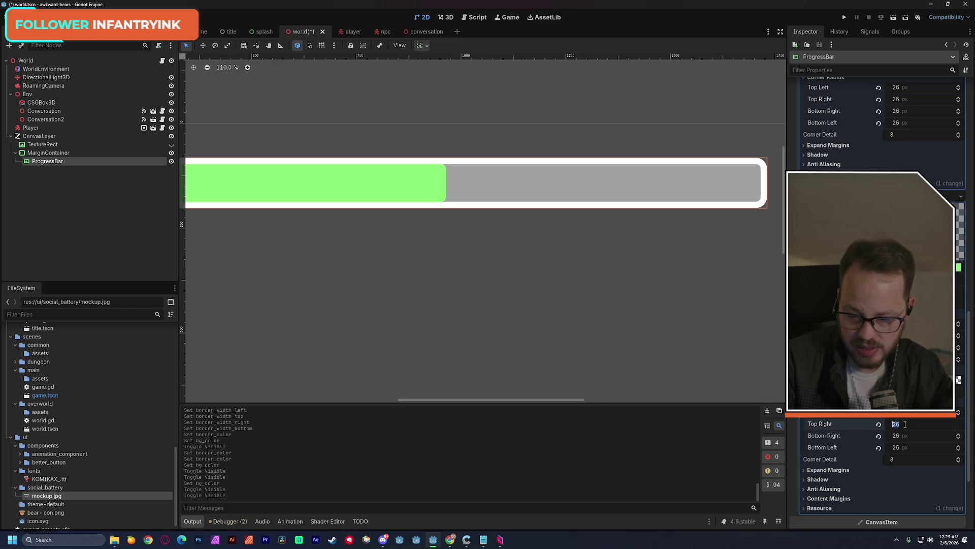
type("0")
key("Return")
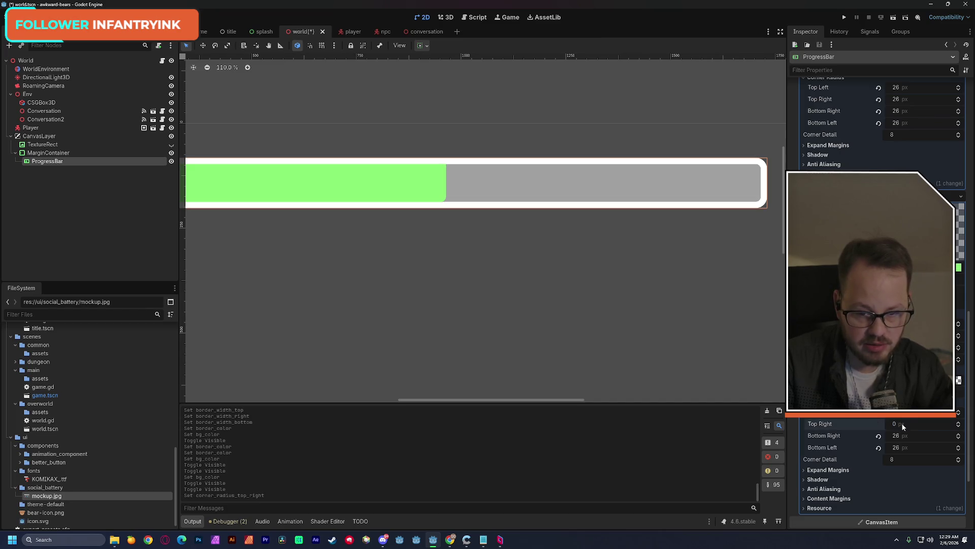
left_click(902, 435)
type("0")
key("Return")
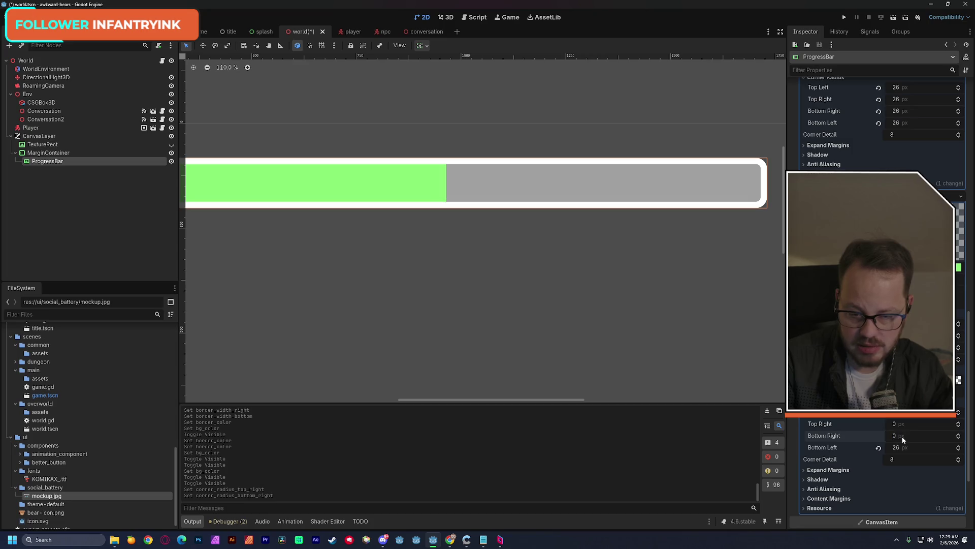
scroll(880, 167, "up", 2)
scroll(880, 167, "up", 15)
scroll(880, 167, "up", 3)
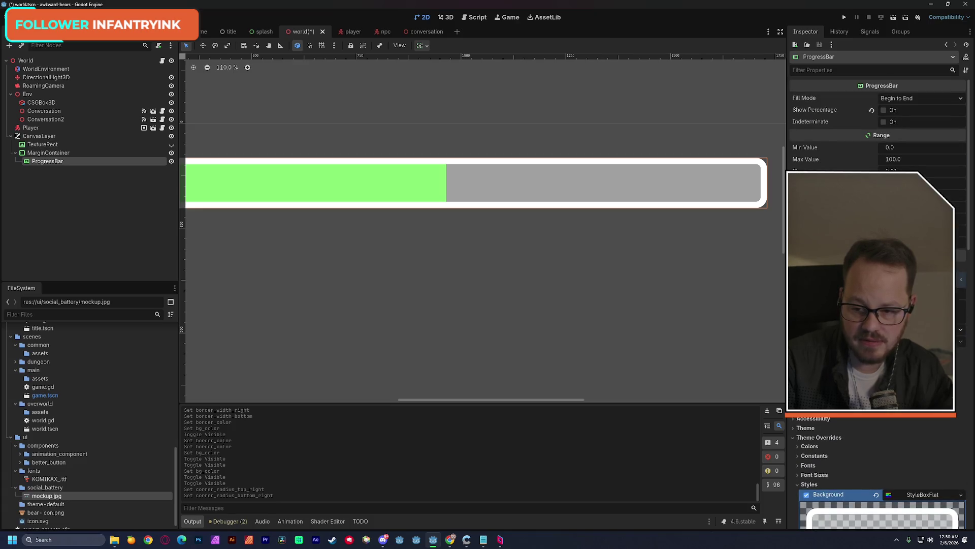
Step: Drag the ProgressBar Value to full, then just below, and zoom onto the bar's right end
left_click_drag(894, 194, 963, 194)
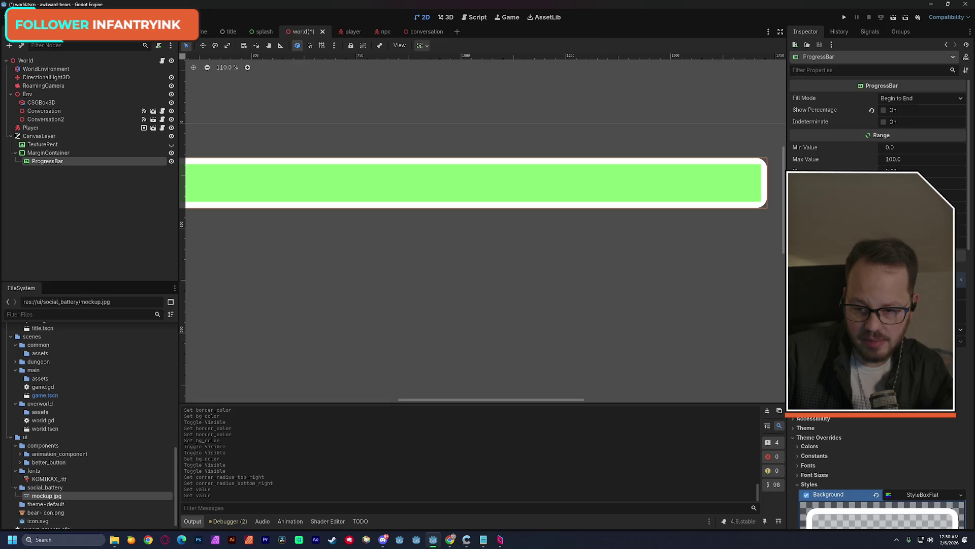
left_click_drag(962, 194, 961, 194)
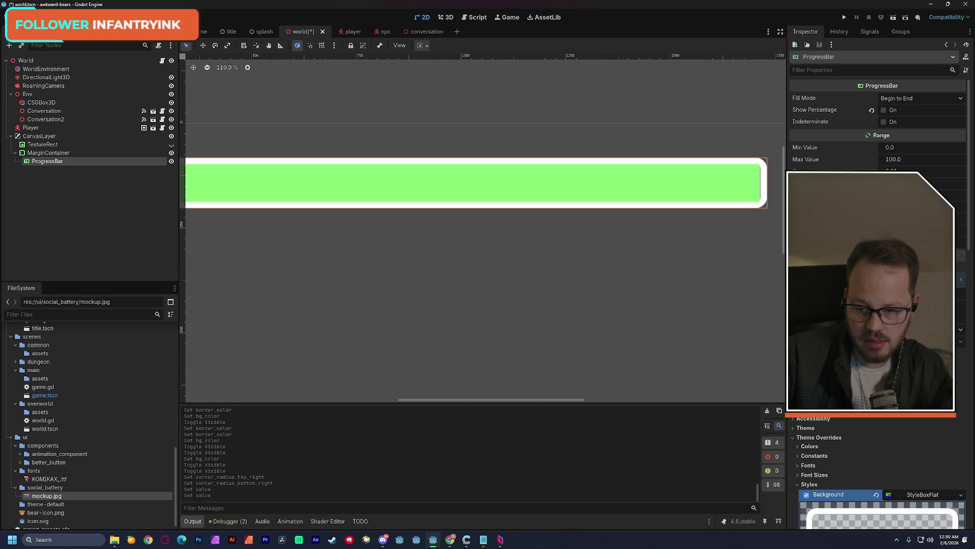
scroll(698, 181, "up", 8)
left_click_drag(699, 181, 482, 236)
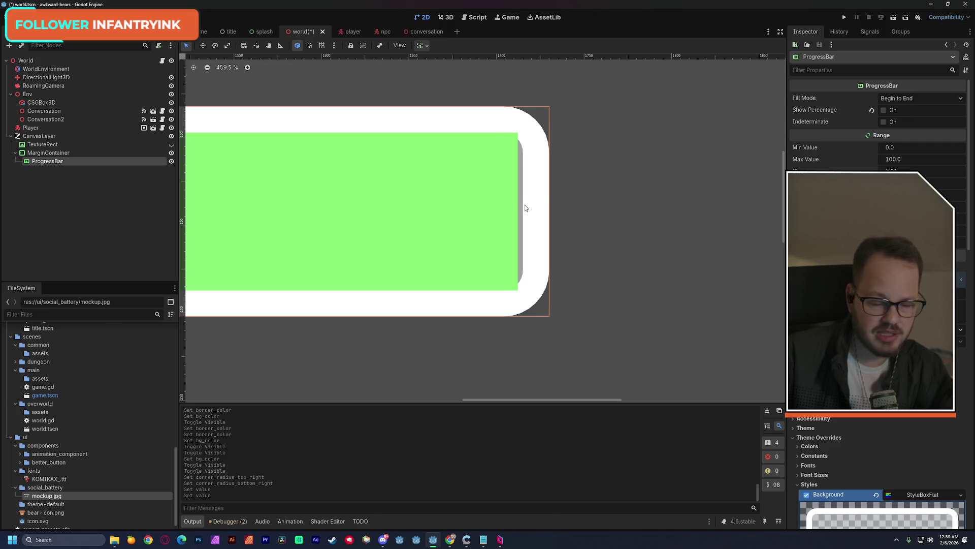
scroll(525, 207, "up", 4)
Step: Nudge the Value up, recentre on the right end, then lower it to about two-thirds
mouse_move(914, 195)
left_mouse_down()
mouse_move(927, 194)
mouse_move(900, 194)
left_mouse_up()
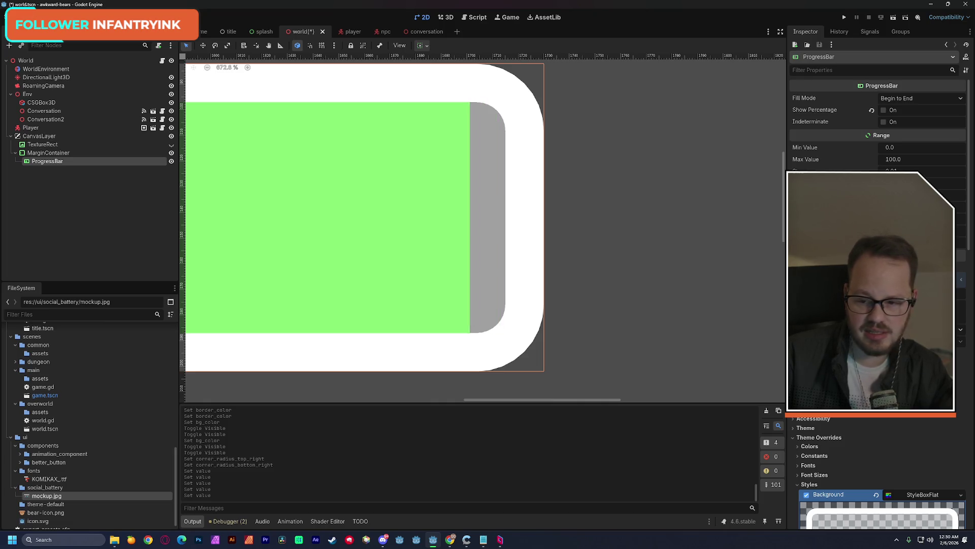
scroll(639, 219, "down", 3)
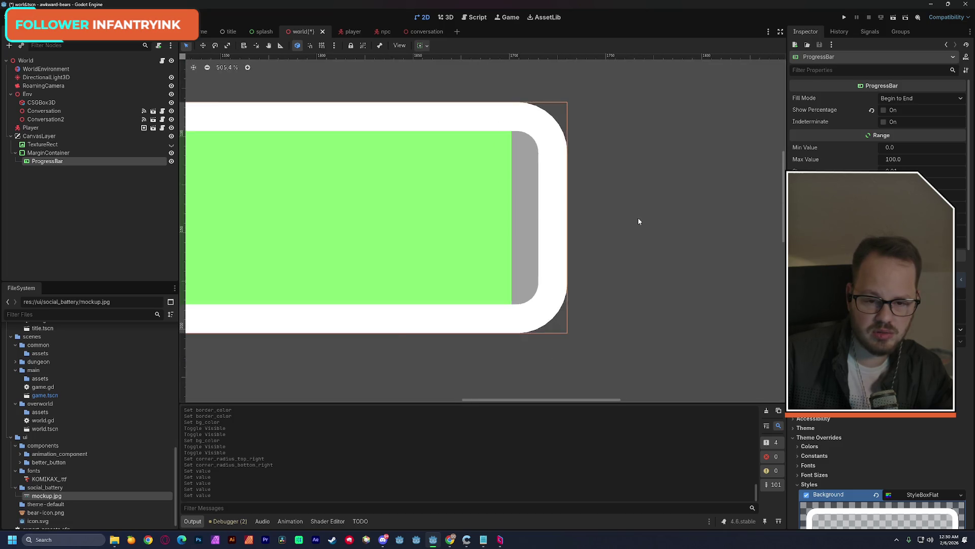
left_click_drag(533, 215, 634, 211)
scroll(633, 211, "down", 5)
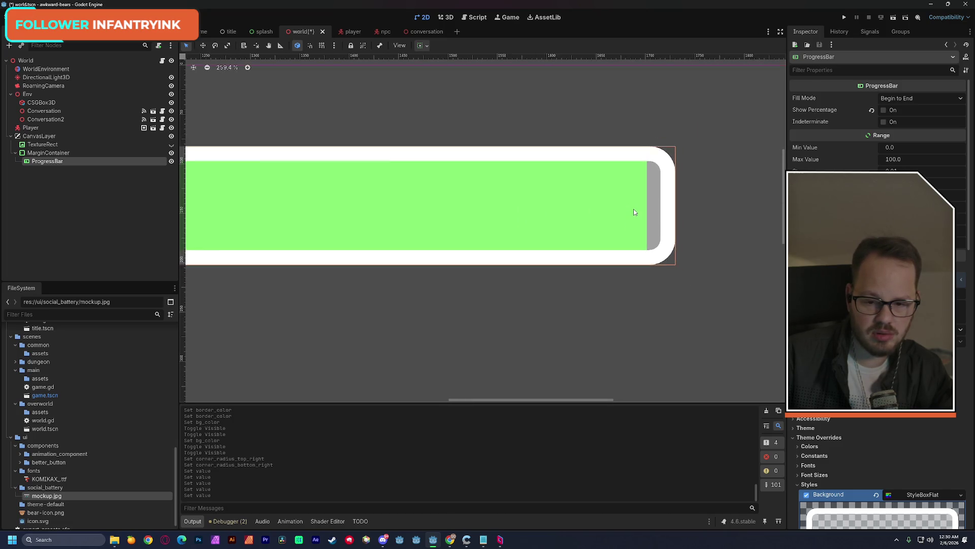
scroll(686, 203, "down", 1)
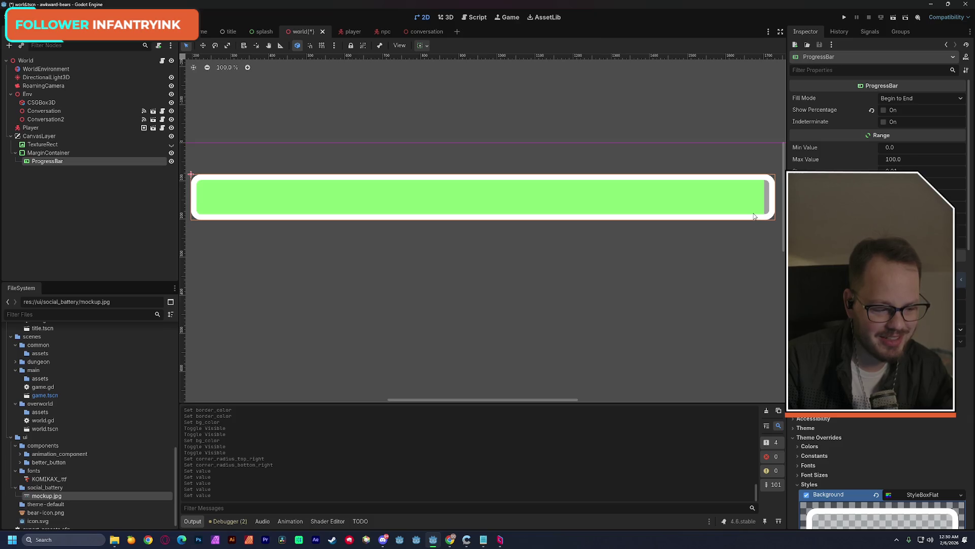
mouse_move(922, 194)
left_mouse_down()
mouse_move(787, 195)
mouse_move(884, 195)
left_mouse_up()
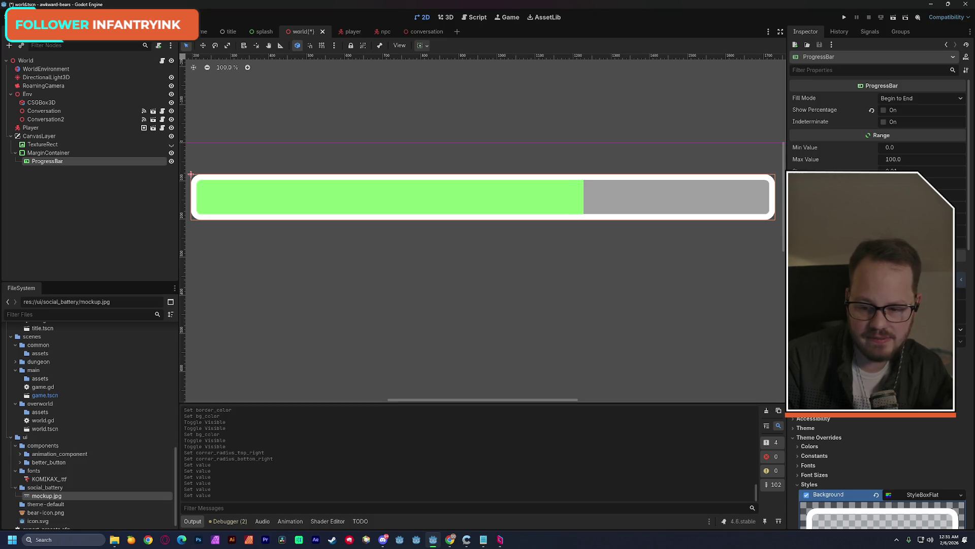
scroll(879, 457, "up", 2)
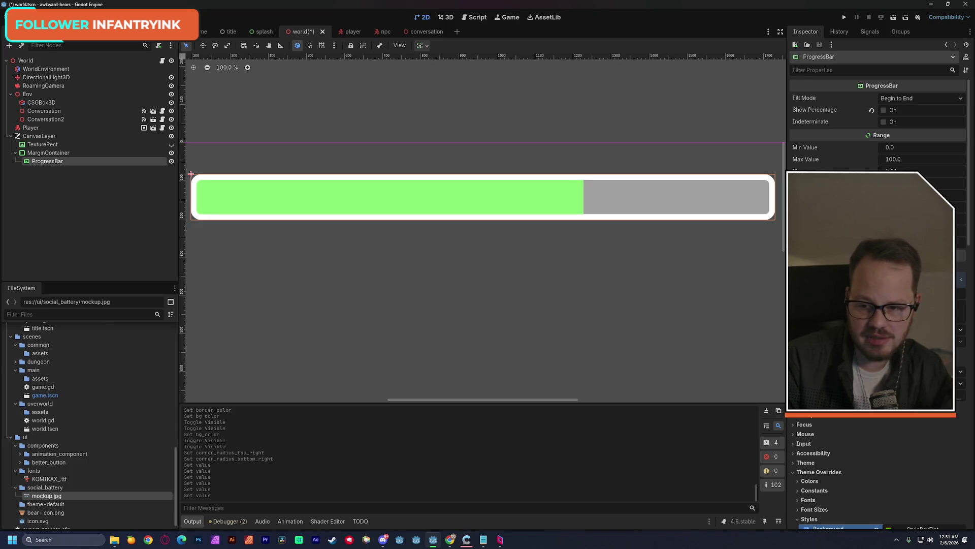
Step: Try the End to Begin and Top to Bottom fill modes, changing the value to test each
left_click(900, 98)
left_click(908, 121)
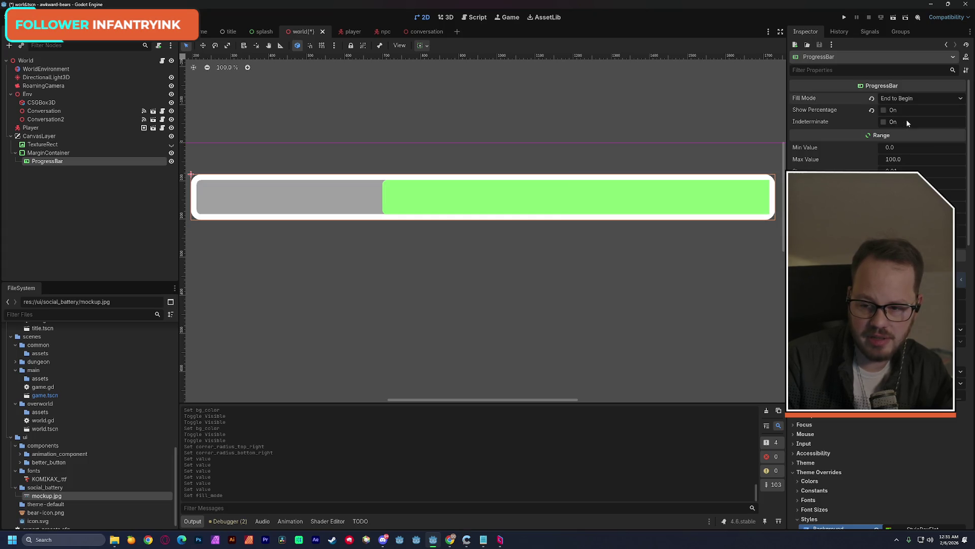
mouse_move(915, 194)
left_mouse_down()
mouse_move(952, 194)
mouse_move(929, 194)
left_mouse_up()
left_click(907, 100)
left_click(903, 129)
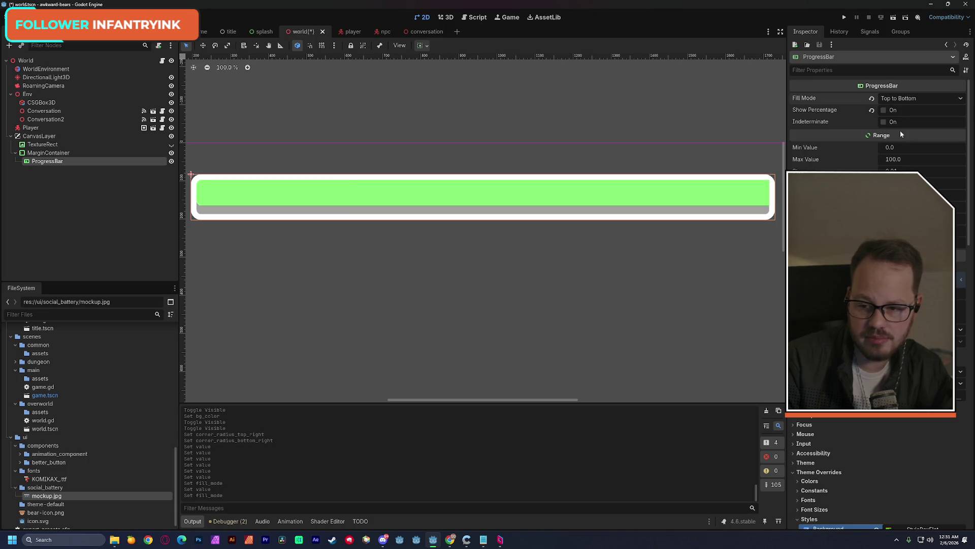
left_click_drag(929, 194, 947, 194)
Step: Set Fill Mode back to Begin to End and recentre the view on the bar
left_click(904, 98)
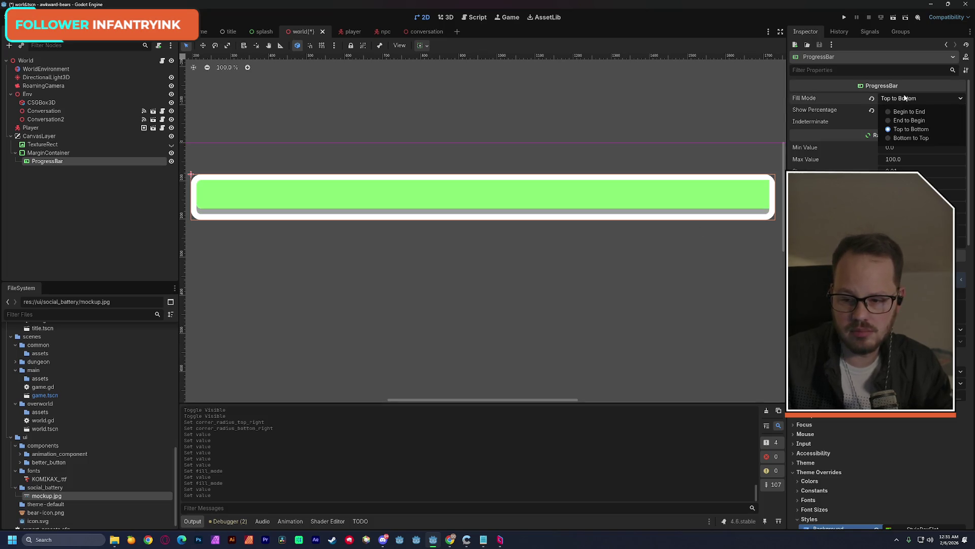
left_click(909, 112)
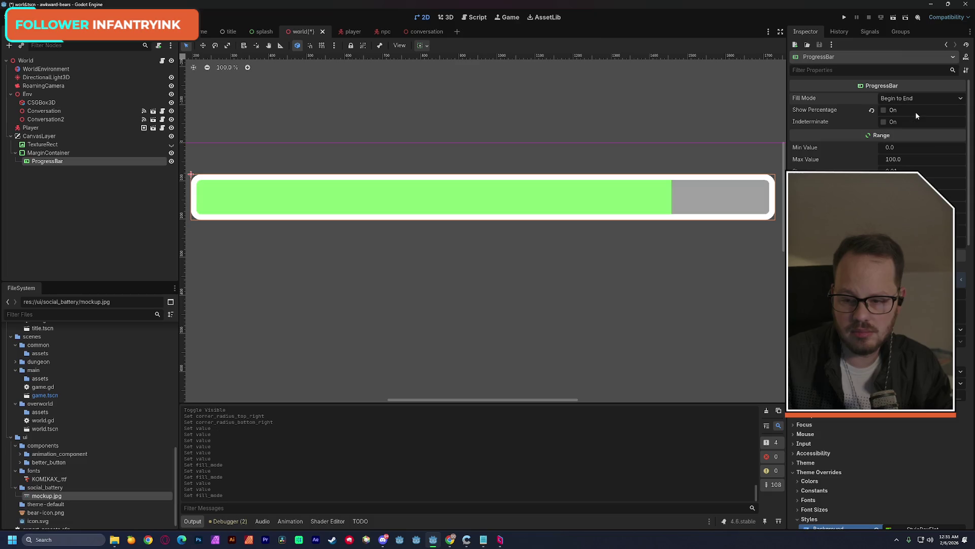
scroll(440, 258, "down", 6)
left_click_drag(437, 254, 452, 198)
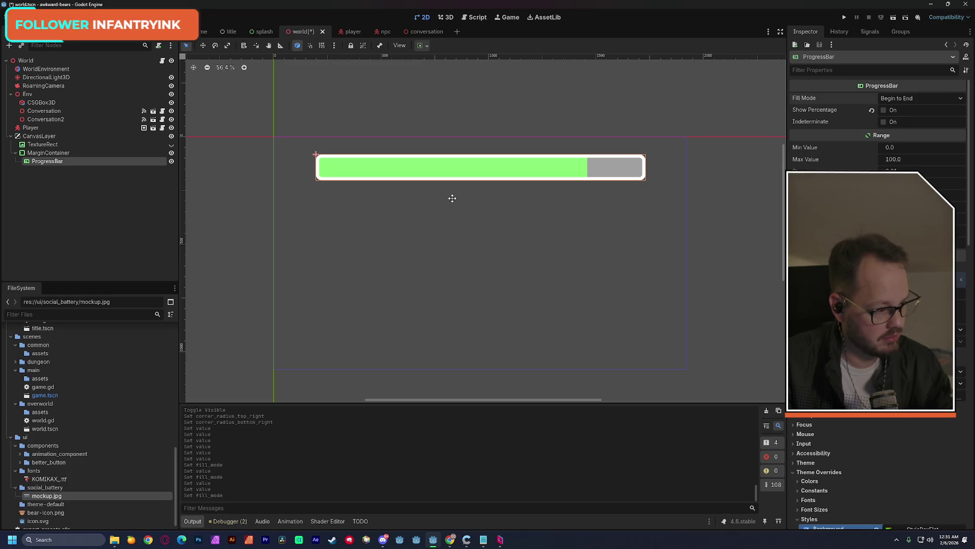
scroll(449, 217, "up", 3)
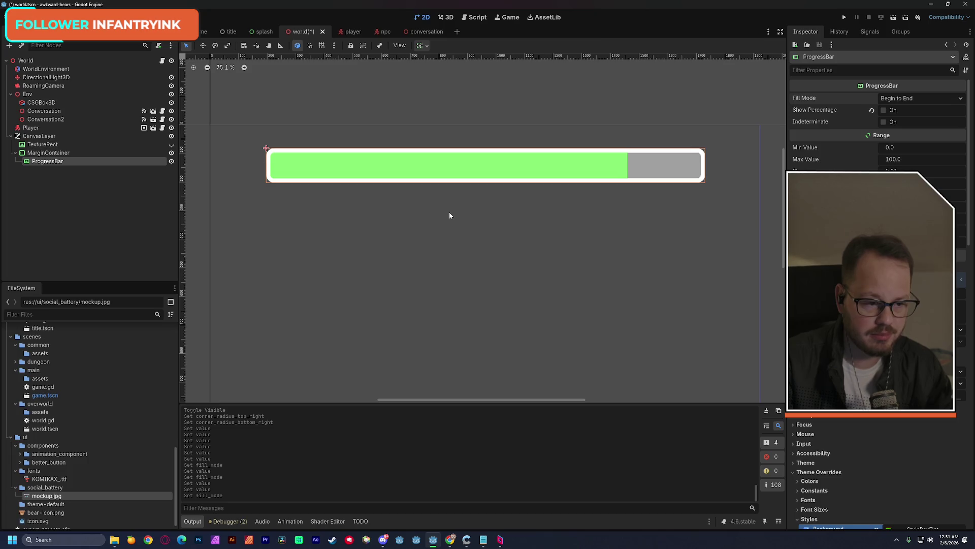
Step: Set the progress bar's container sizing to Horizontal Fill and Vertical Shrink Begin
left_click(427, 46)
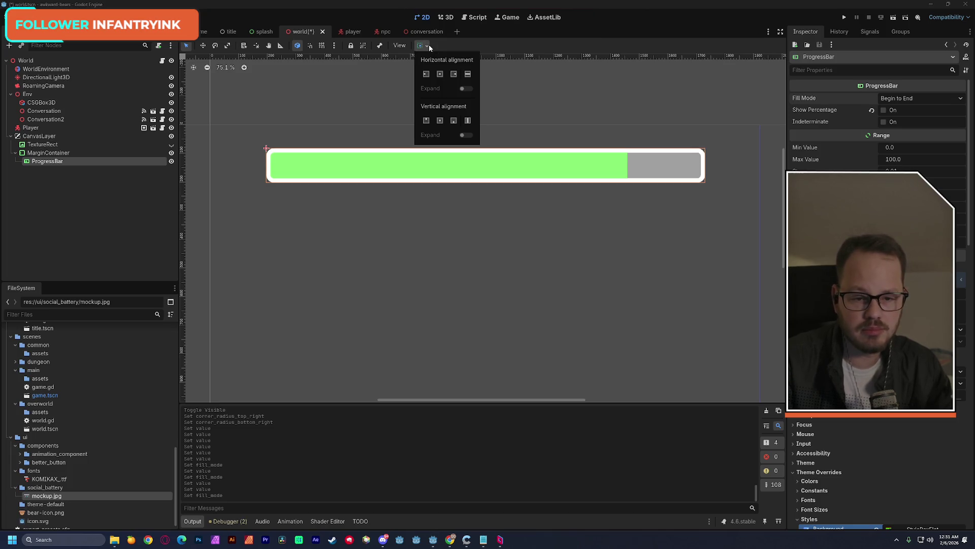
left_click(440, 74)
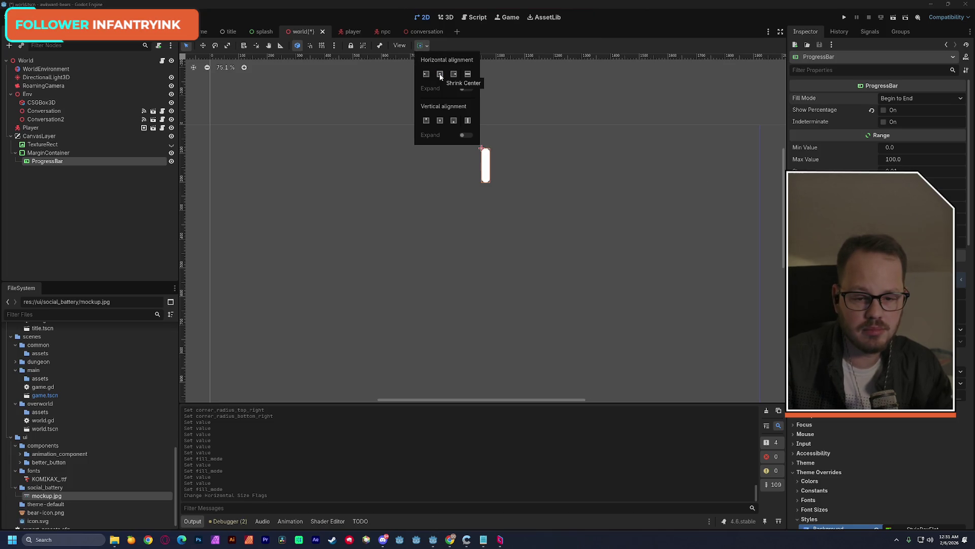
left_click(467, 74)
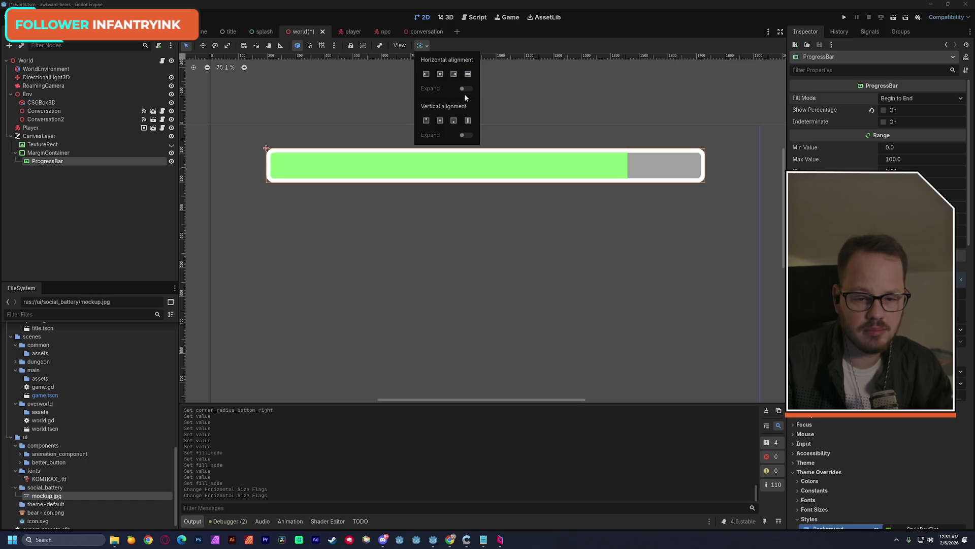
left_click(467, 121)
scroll(513, 226, "down", 1)
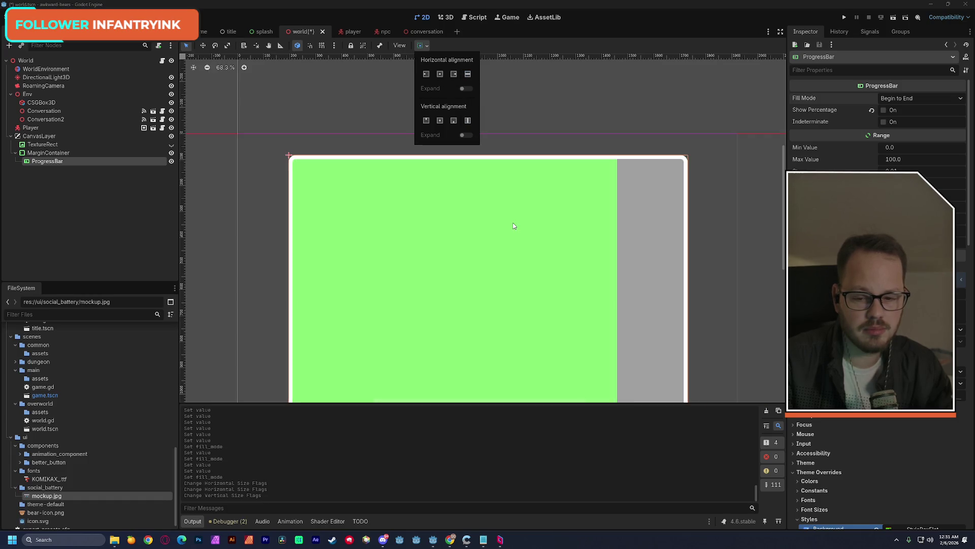
left_click(470, 122)
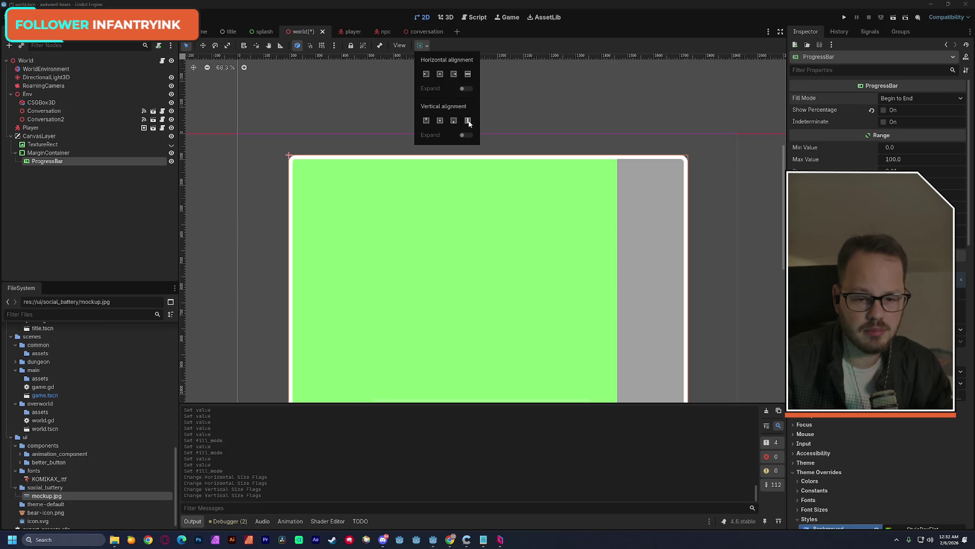
scroll(498, 251, "down", 4)
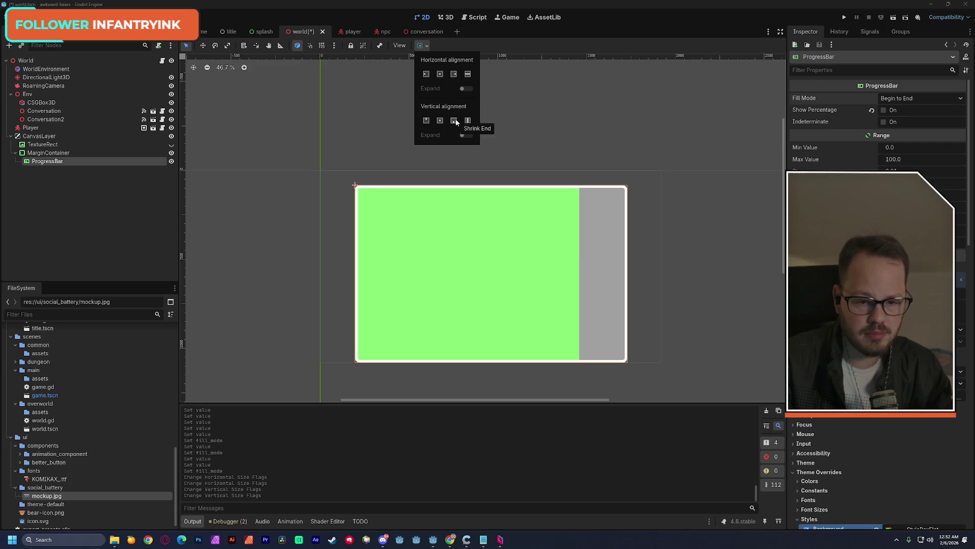
left_click(426, 120)
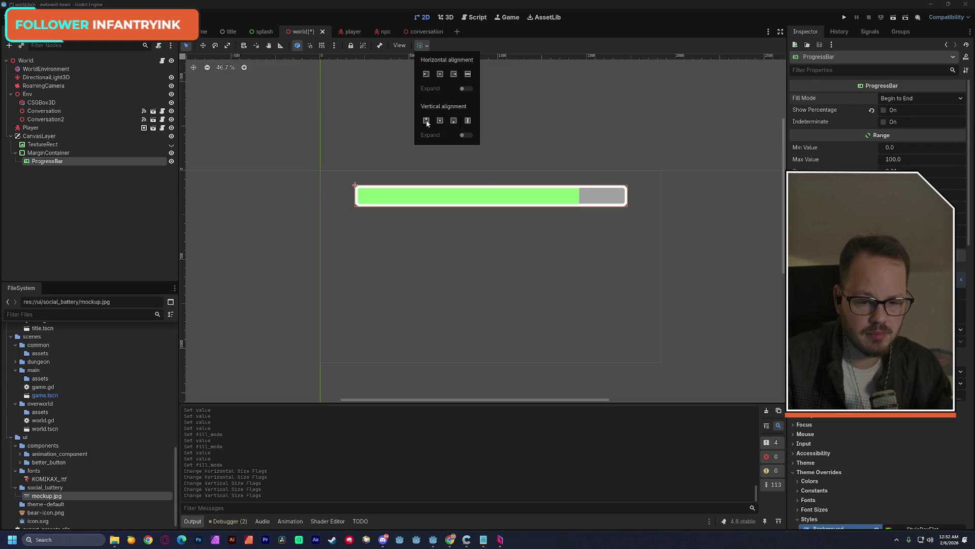
scroll(441, 223, "up", 8)
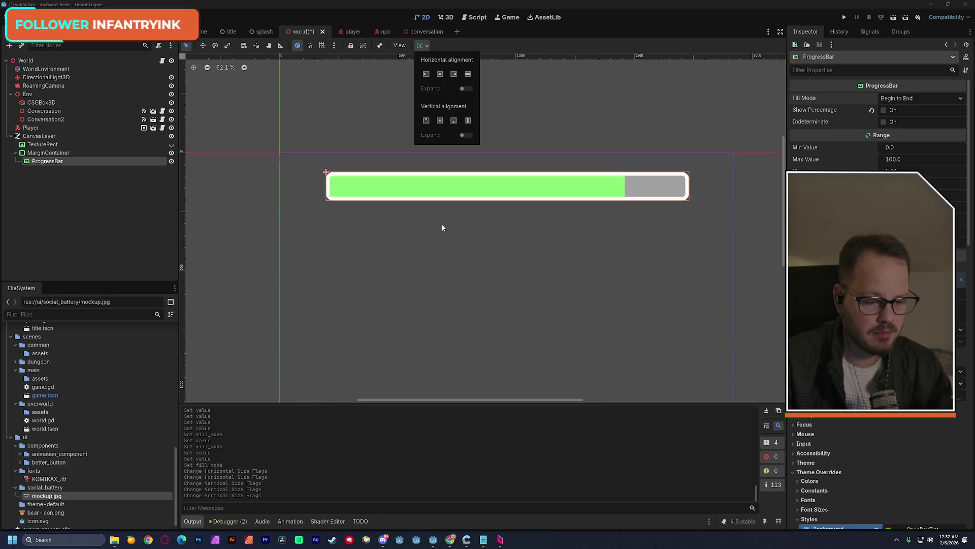
mouse_move(451, 211)
left_mouse_down()
mouse_move(390, 261)
mouse_move(409, 203)
left_mouse_up()
scroll(393, 255, "down", 1)
scroll(393, 253, "down", 1)
Step: Save the world scene with Ctrl+S
key("ctrl+s")
scroll(364, 234, "down", 6)
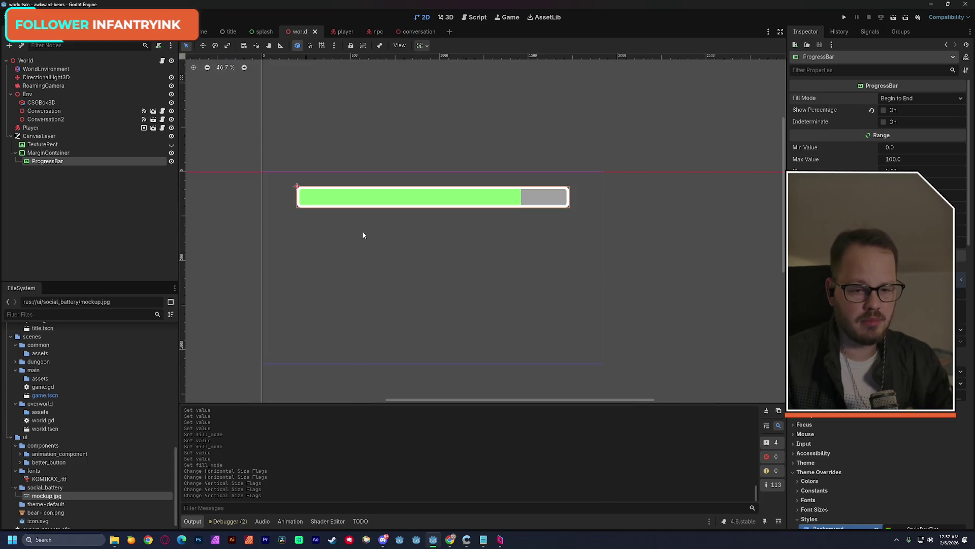
left_click_drag(360, 222, 379, 200)
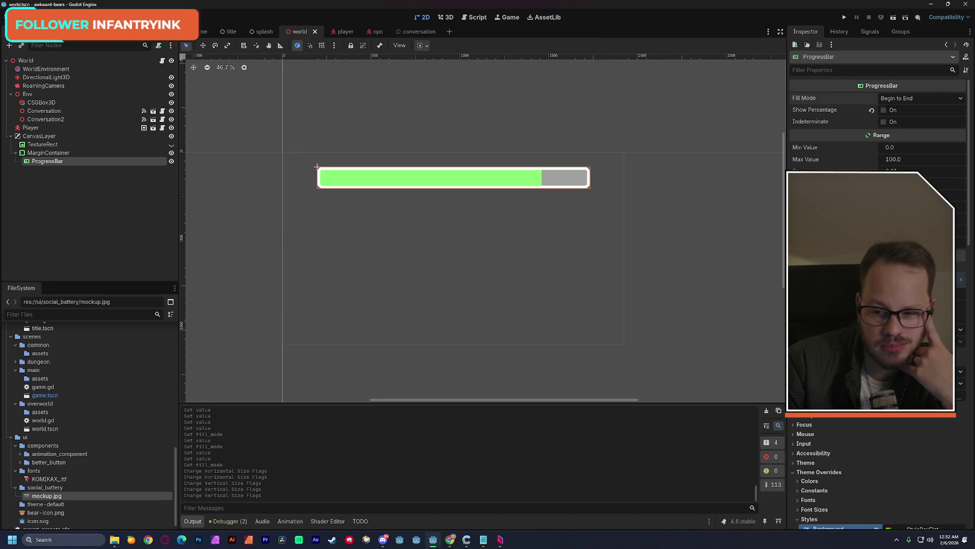
Step: Commit a smaller Custom Minimum Size height for the ProgressBar, then adjust it again
key("Return")
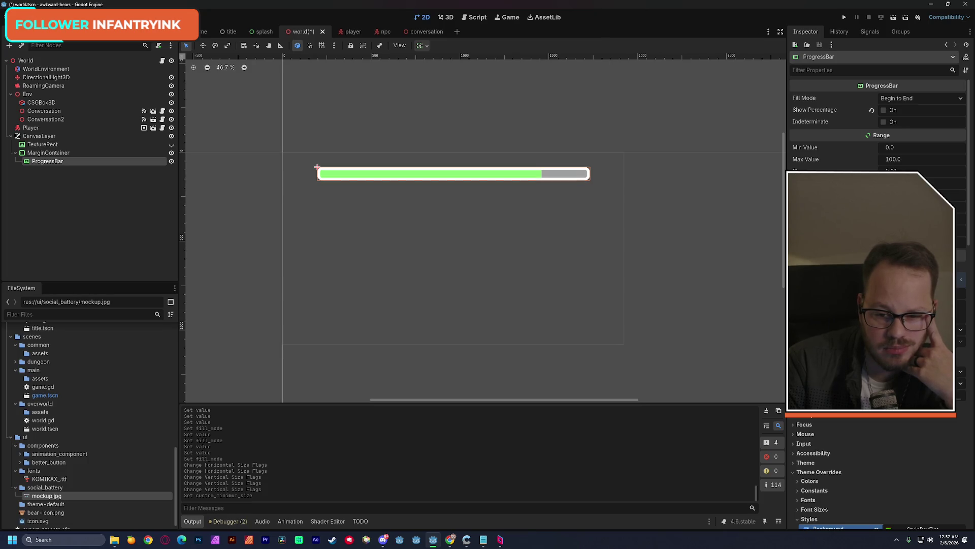
scroll(508, 188, "up", 3)
left_click_drag(407, 190, 453, 189)
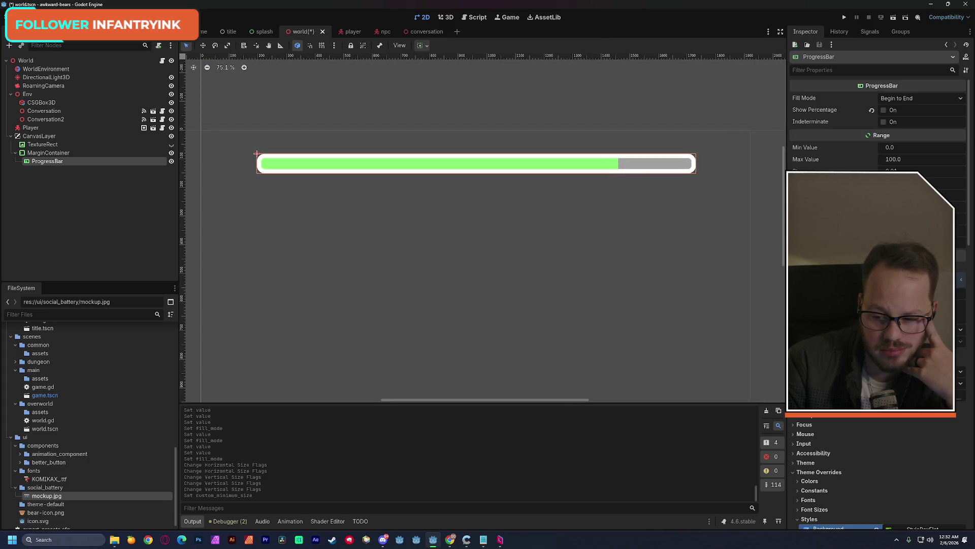
left_click(257, 153)
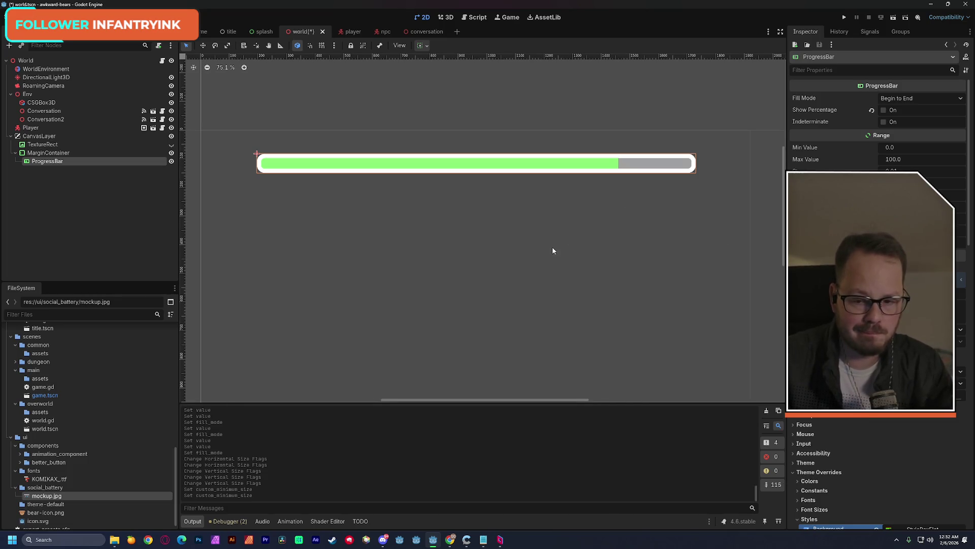
scroll(548, 246, "down", 2)
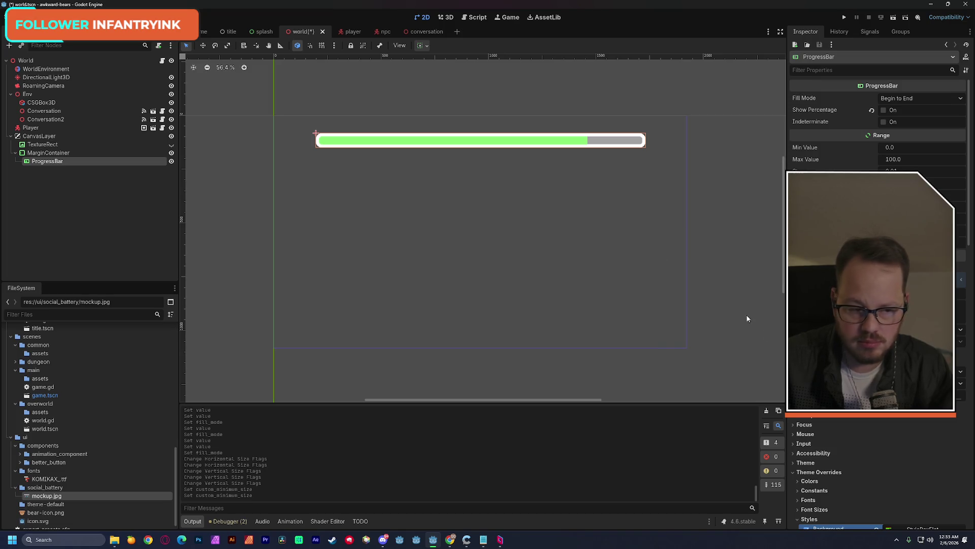
Step: Set the Background StyleBoxFlat border widths to 10 px on every side
left_click(920, 528)
scroll(878, 483, "down", 5)
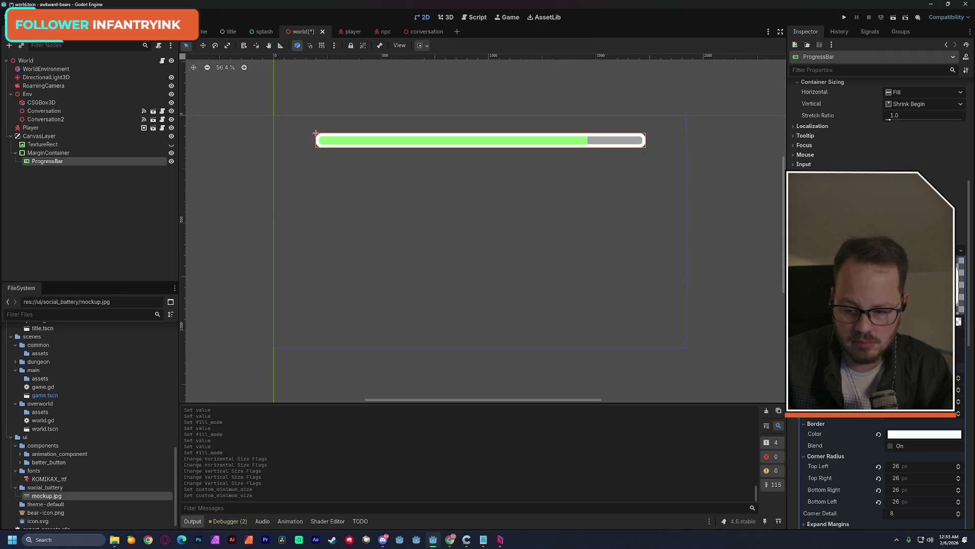
scroll(879, 457, "down", 3)
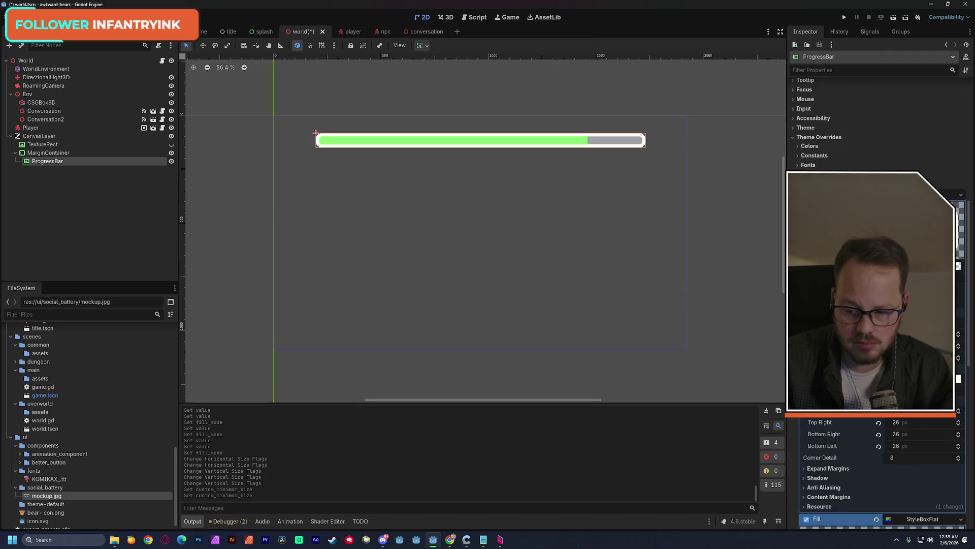
key("Return")
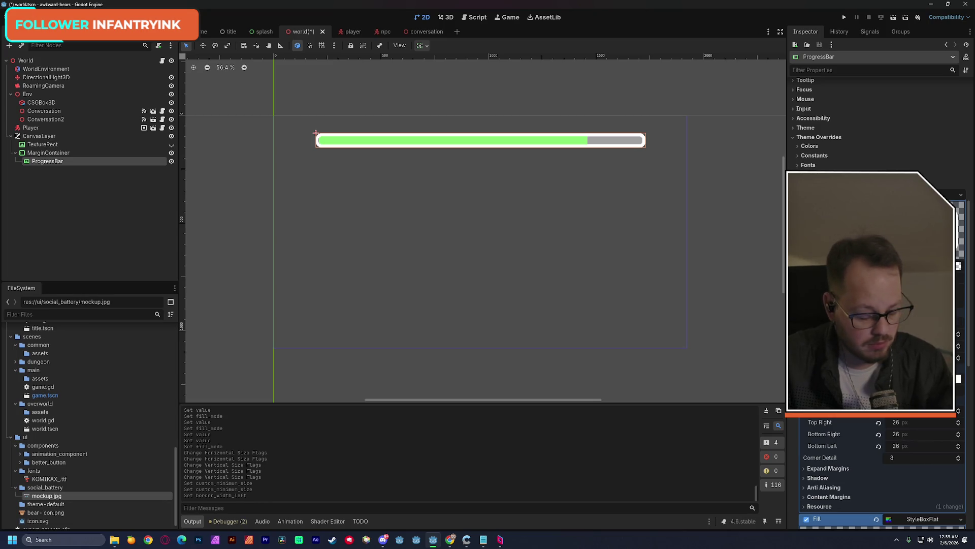
left_click(930, 333)
key("Tab")
key("Tab")
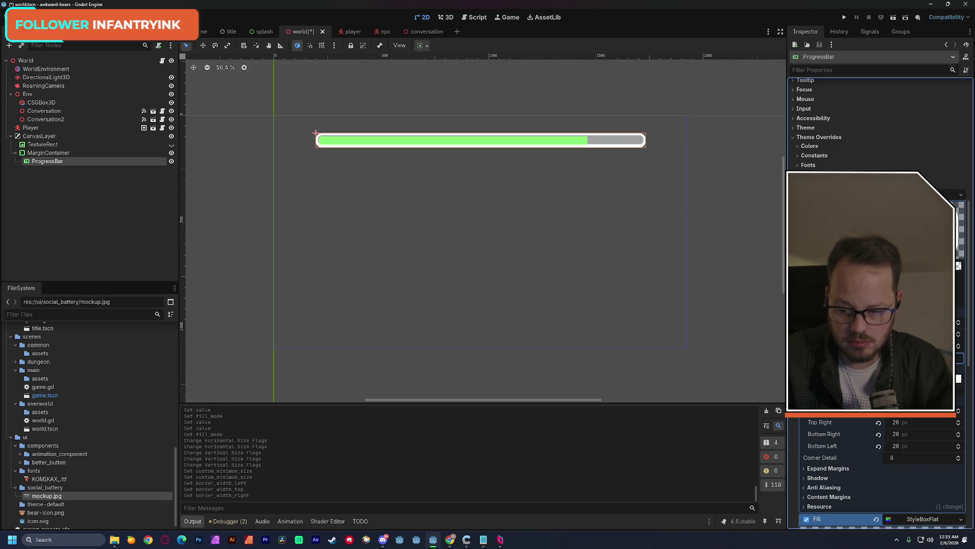
scroll(853, 446, "down", 5)
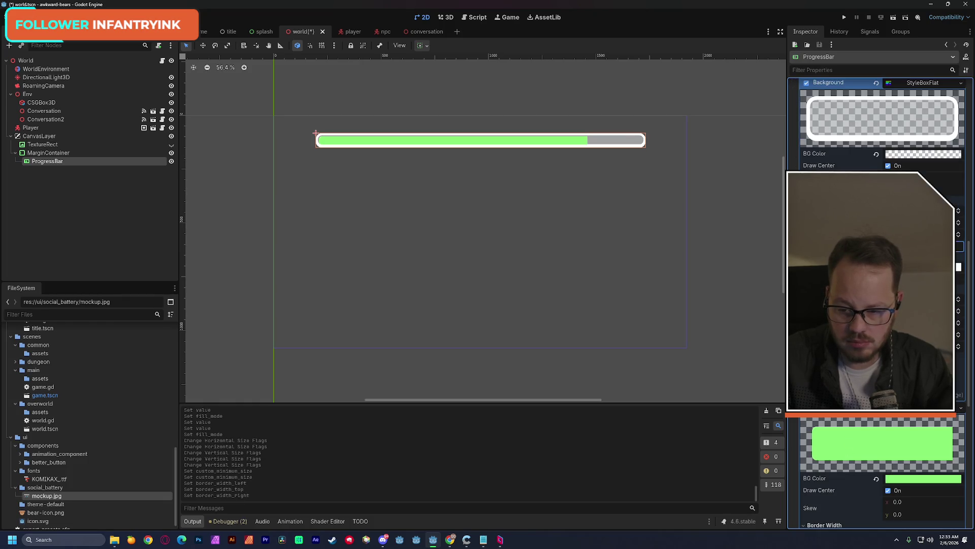
type("10")
Step: Set the Fill style's Left, Top, Right and Bottom border widths to 10, and show the TextureRect mockup
left_click(899, 423)
type("10")
key("Tab")
type("10")
key("Tab")
type("10")
key("Tab")
type("10")
key("Return")
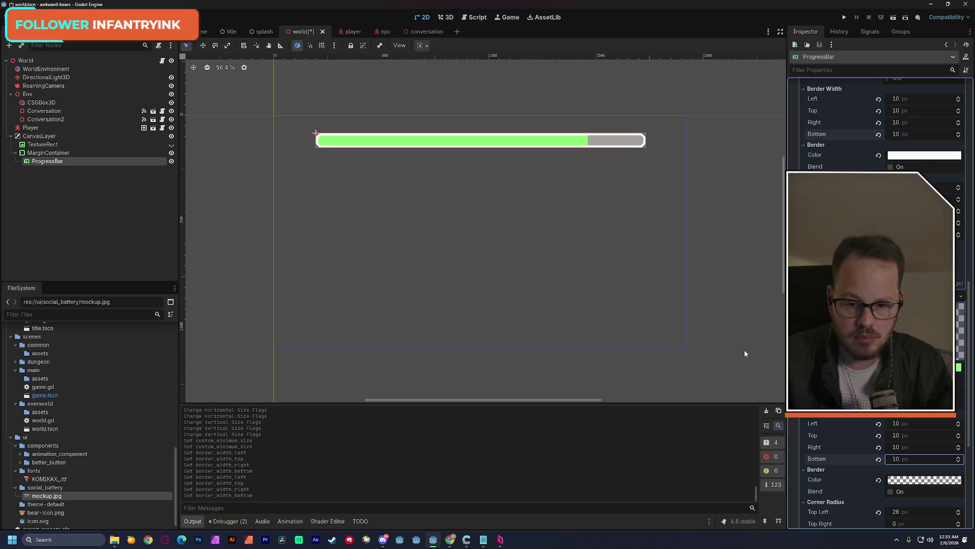
scroll(528, 225, "up", 1)
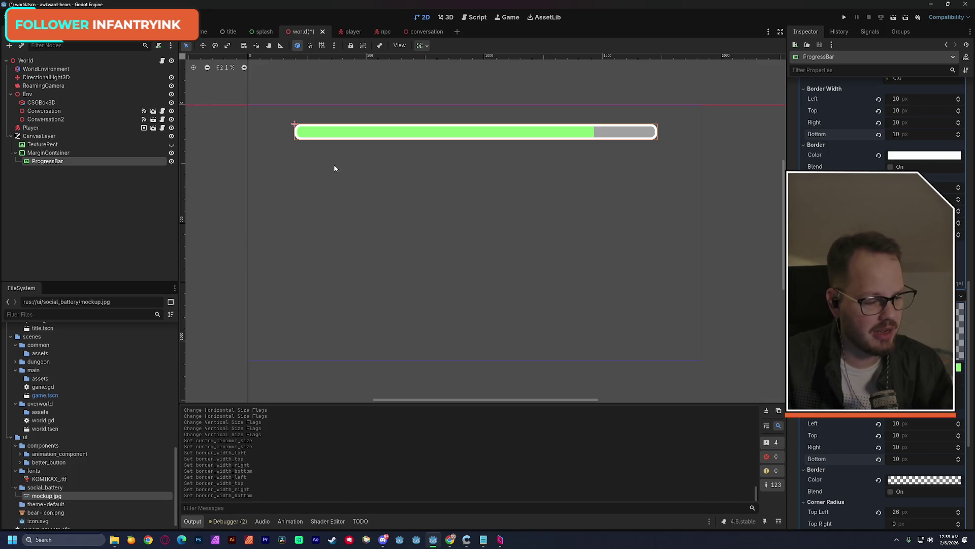
left_click(171, 144)
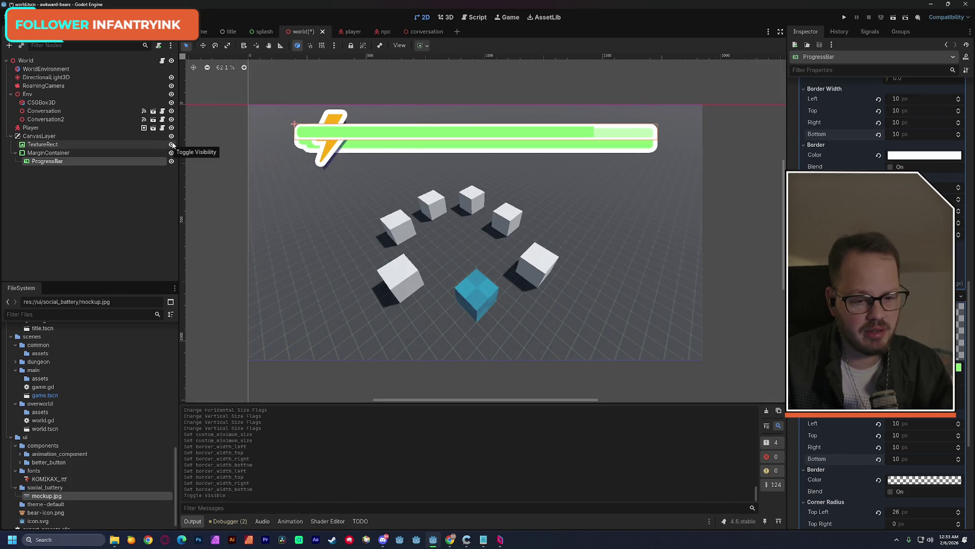
Step: Zoom and pan the 2D viewport to compare the progress bar with the mockup
scroll(559, 155, "up", 4)
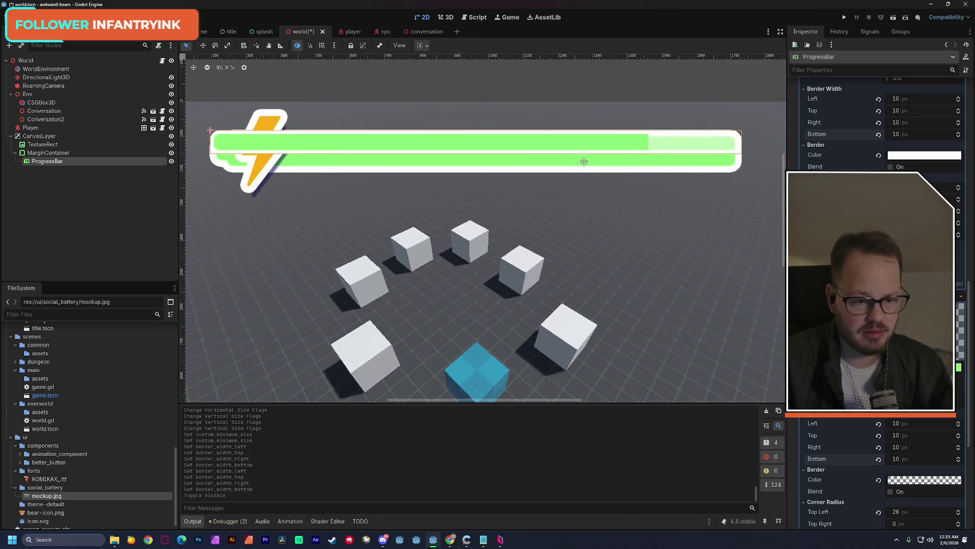
left_click_drag(584, 161, 581, 179)
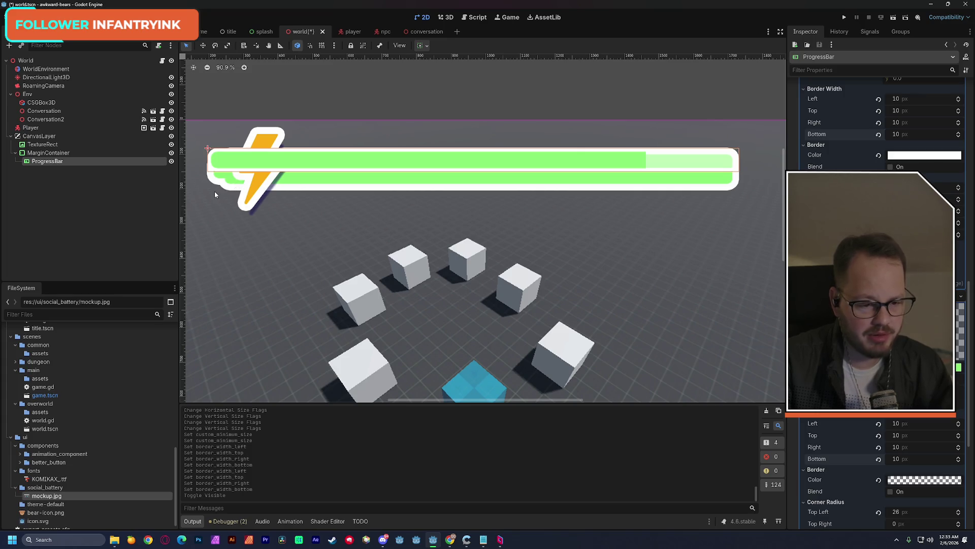
left_click_drag(215, 192, 231, 186)
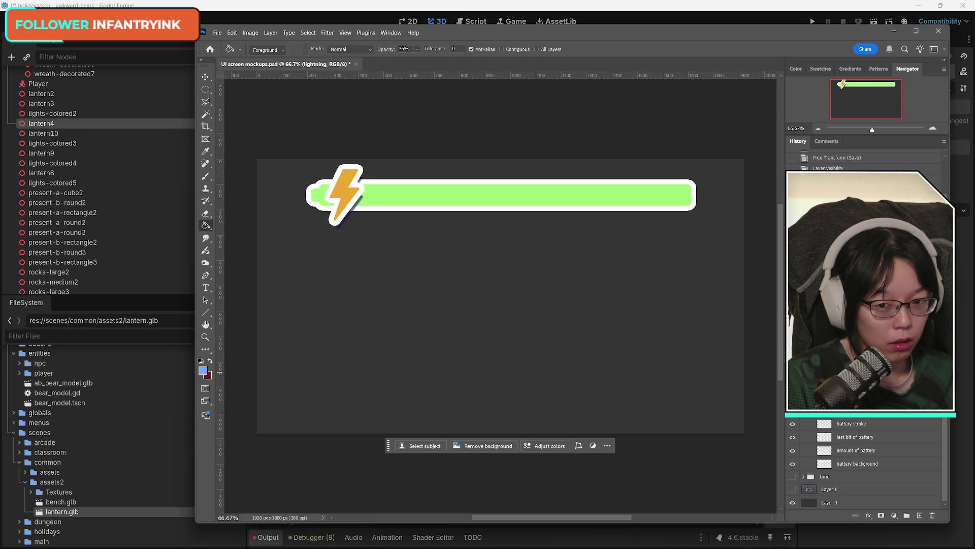
Step: Open and dismiss Photoshop's general preferences, then open the Layers panel options
left_click(943, 68)
key("Escape")
key("i")
key("ctrl+k")
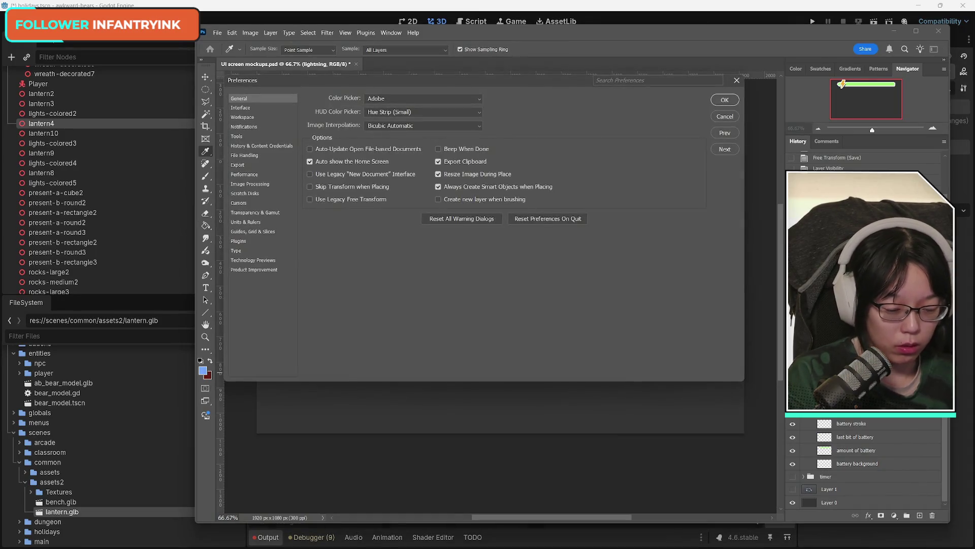
left_click(725, 116)
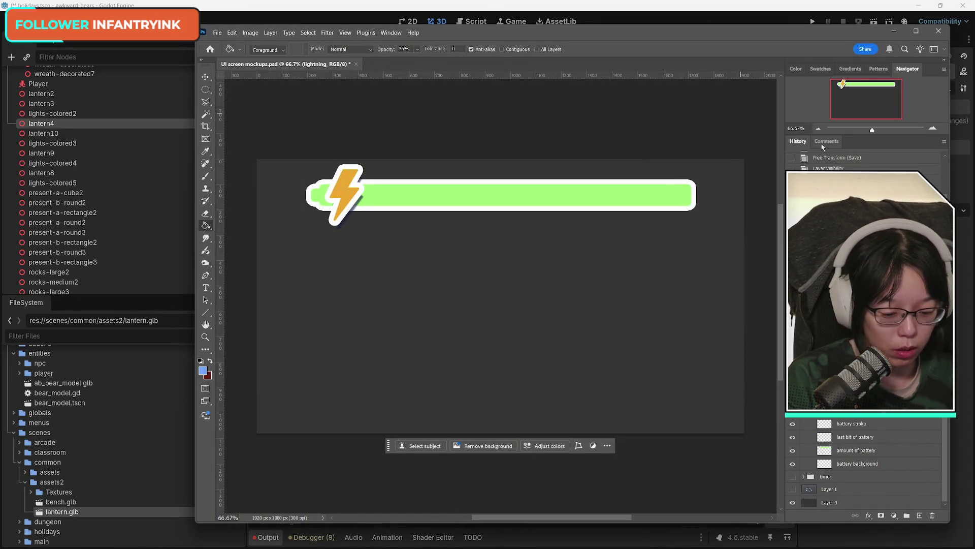
left_click(944, 355)
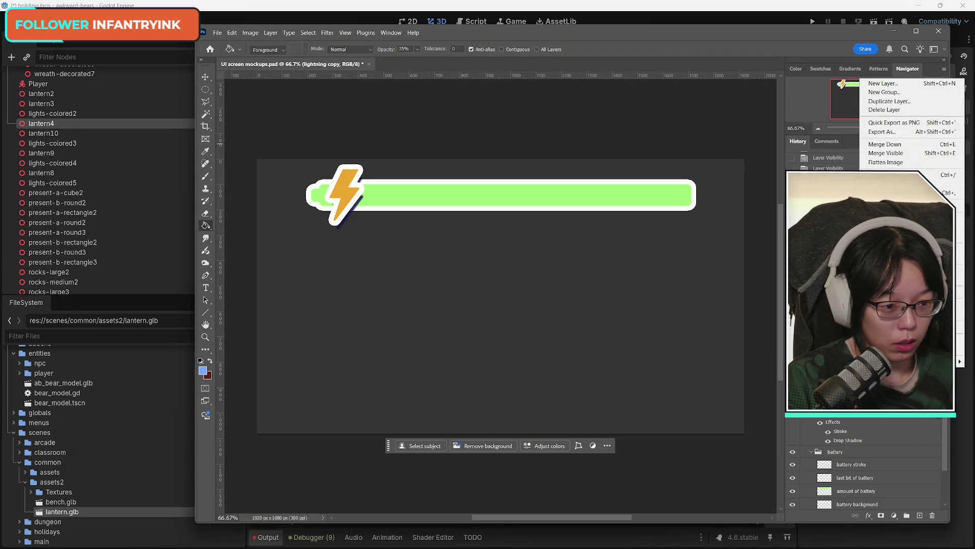
scroll(864, 467, "down", 2)
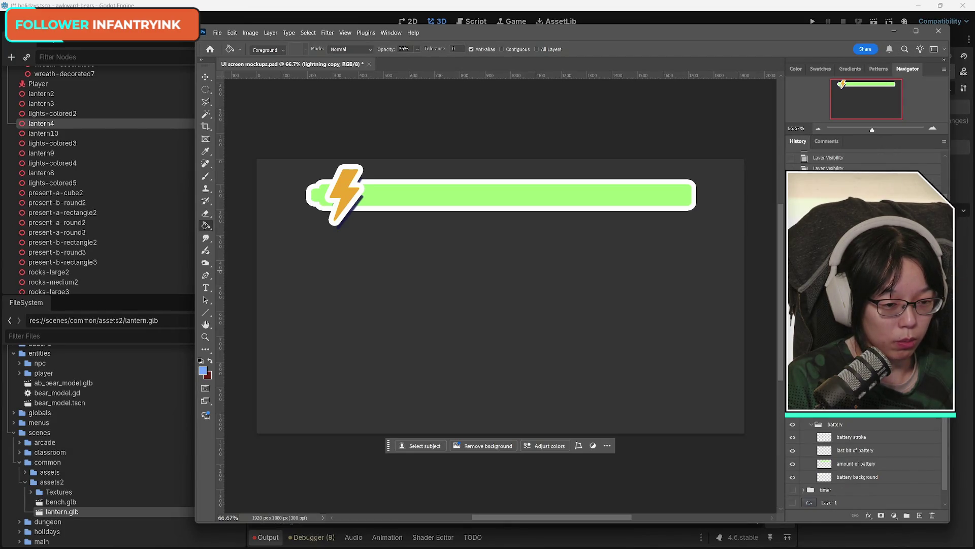
Step: Paste the lightning bolt into a new 157×260 px document and start File > Save a Copy
key("ctrl+a")
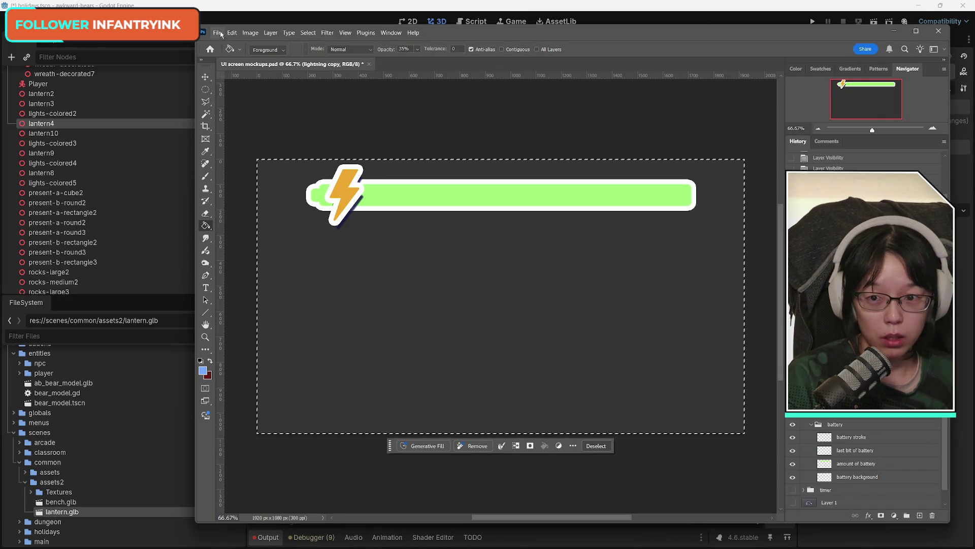
key("ctrl+n")
left_click(672, 396)
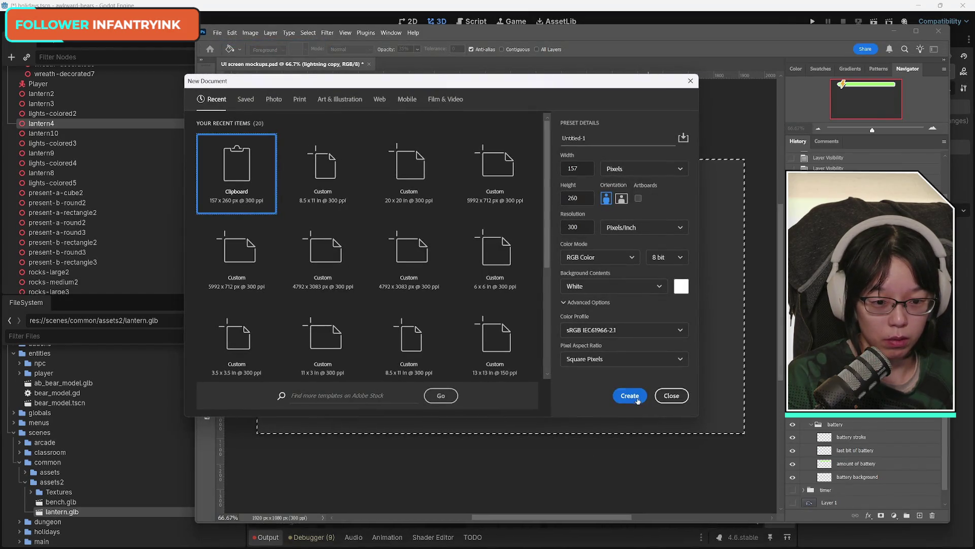
key("ctrl+v")
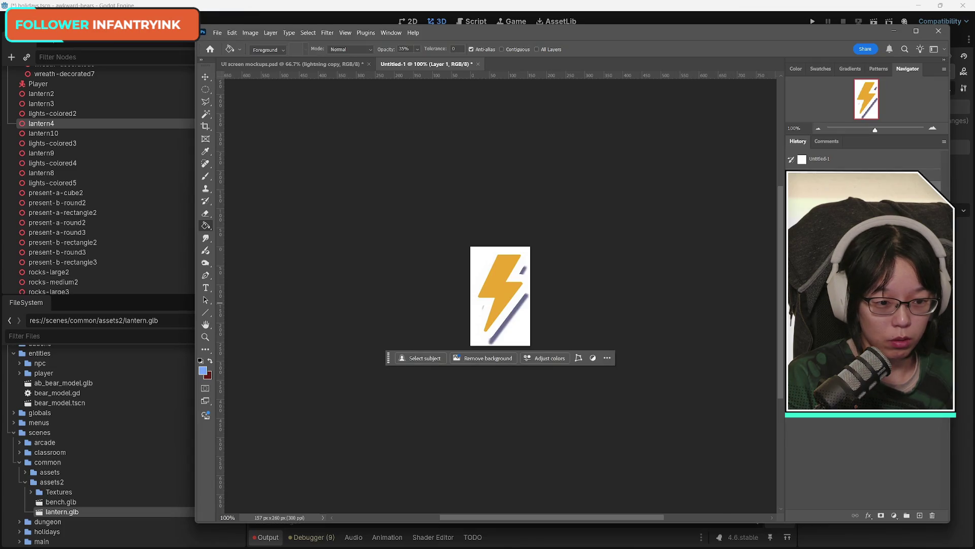
left_click(217, 33)
left_click(244, 153)
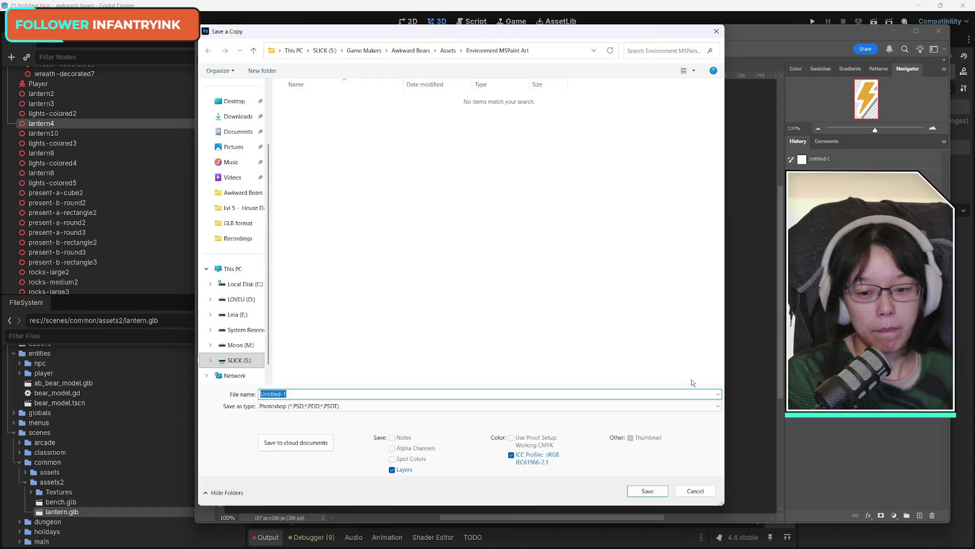
Step: Save the lightning bolt as a PNG in Assets/UI/UI-Settings/Social Battery with default compression
left_click(358, 406)
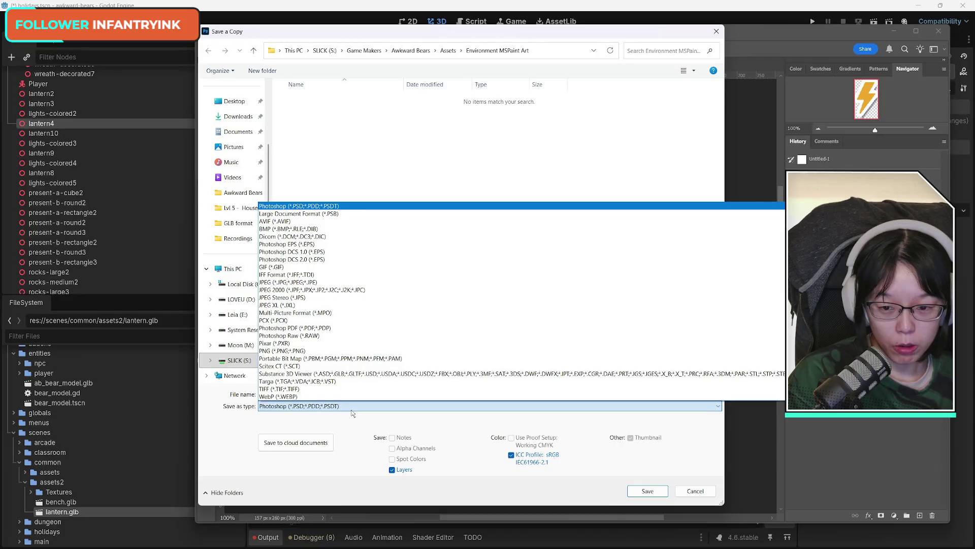
left_click(316, 351)
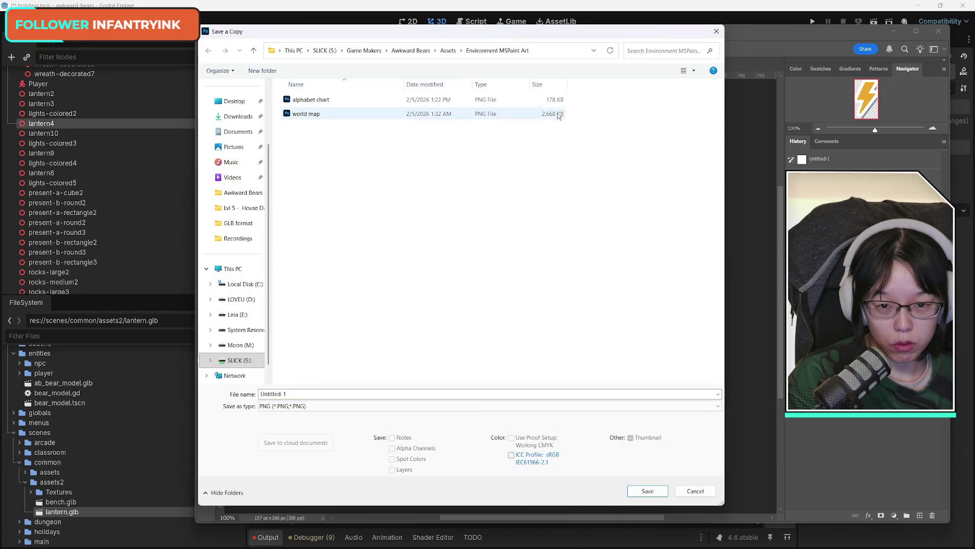
left_click(449, 51)
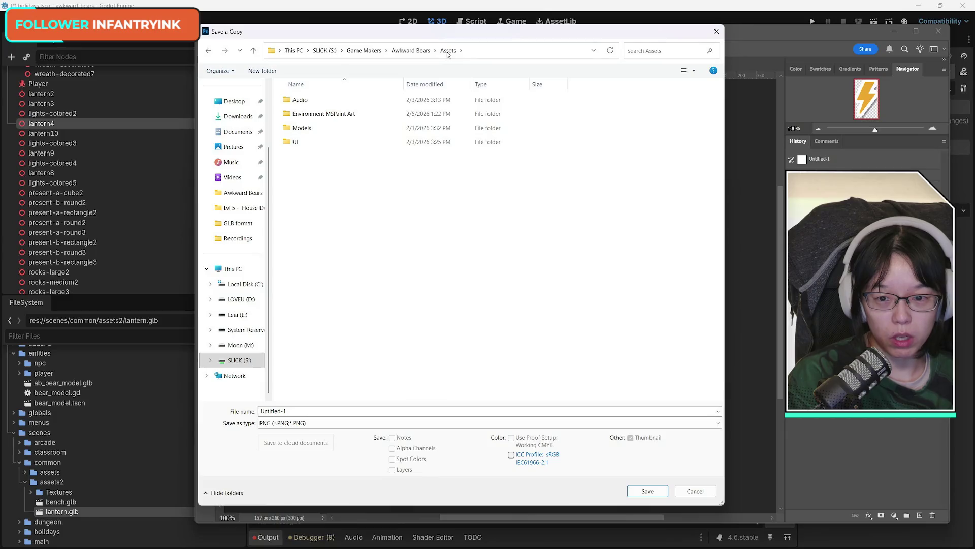
double_click(325, 142)
double_click(324, 128)
double_click(326, 115)
left_click(309, 410)
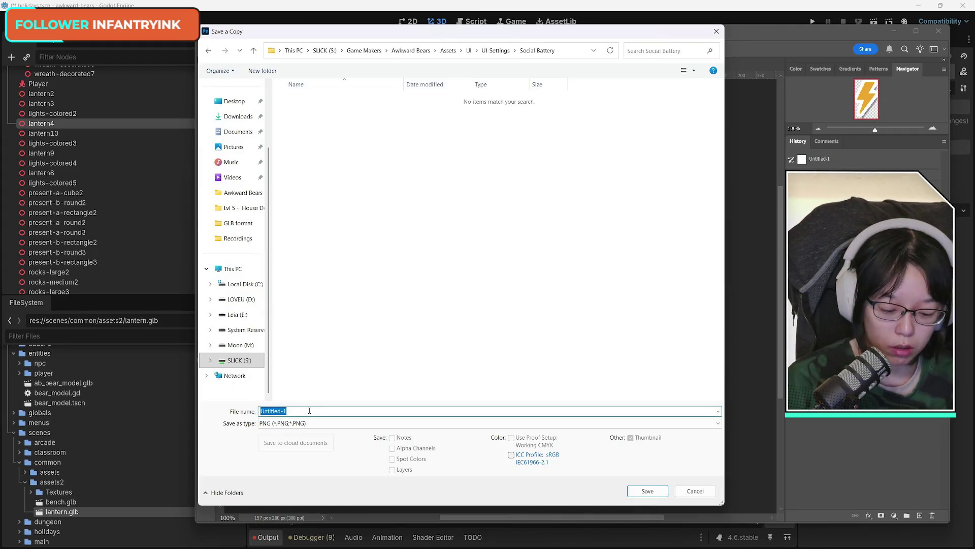
type("social battery")
key("BackSpace")
key("BackSpace")
key("BackSpace")
type("ab")
type("UI-")
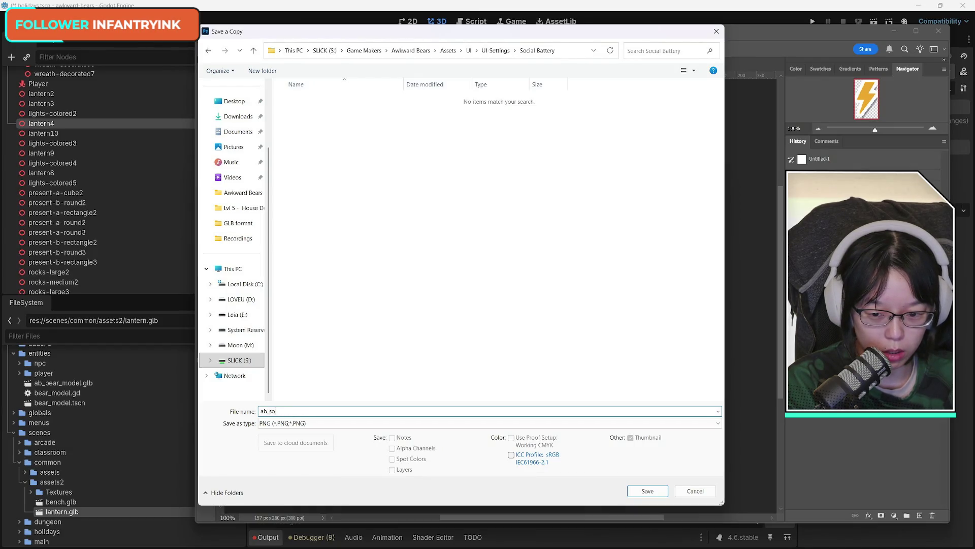
type("so")
type("ocia")
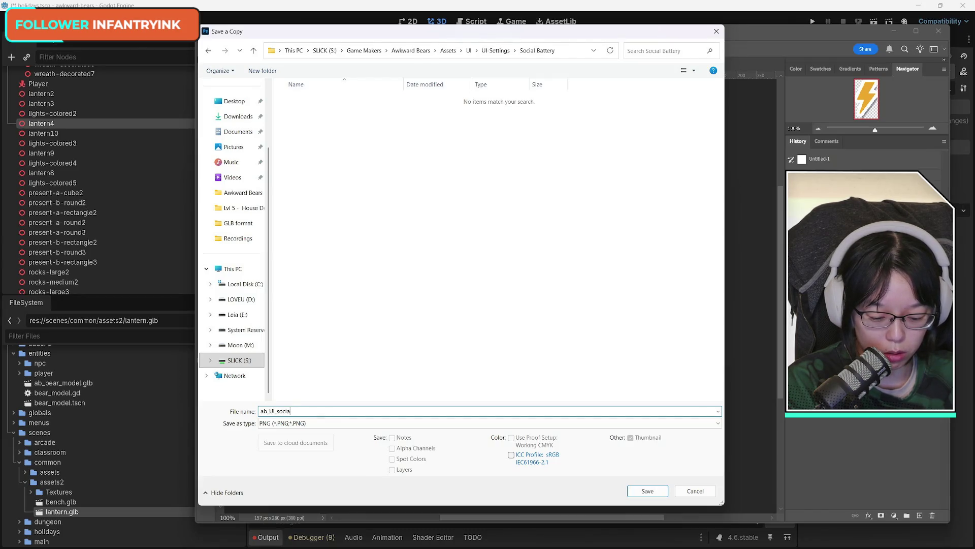
type("lbatter")
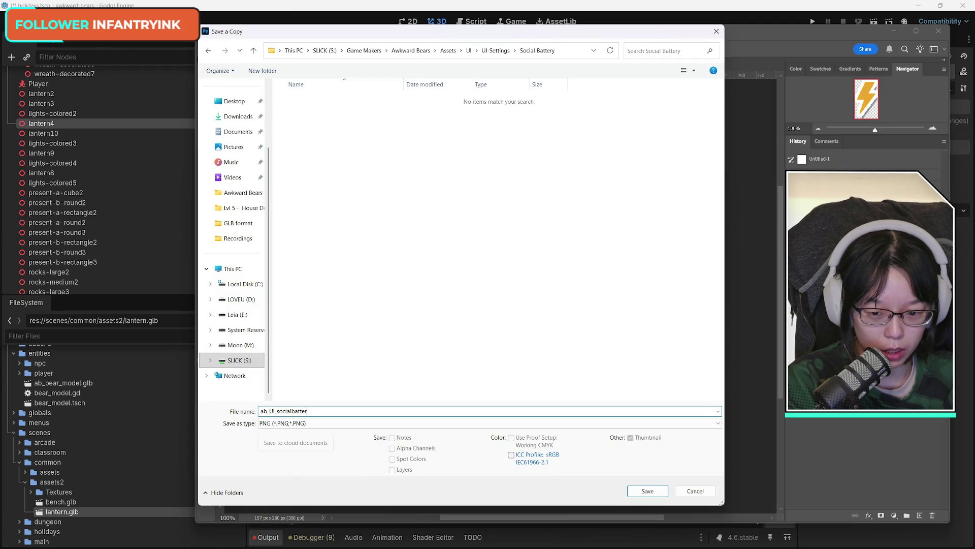
type("_lightning")
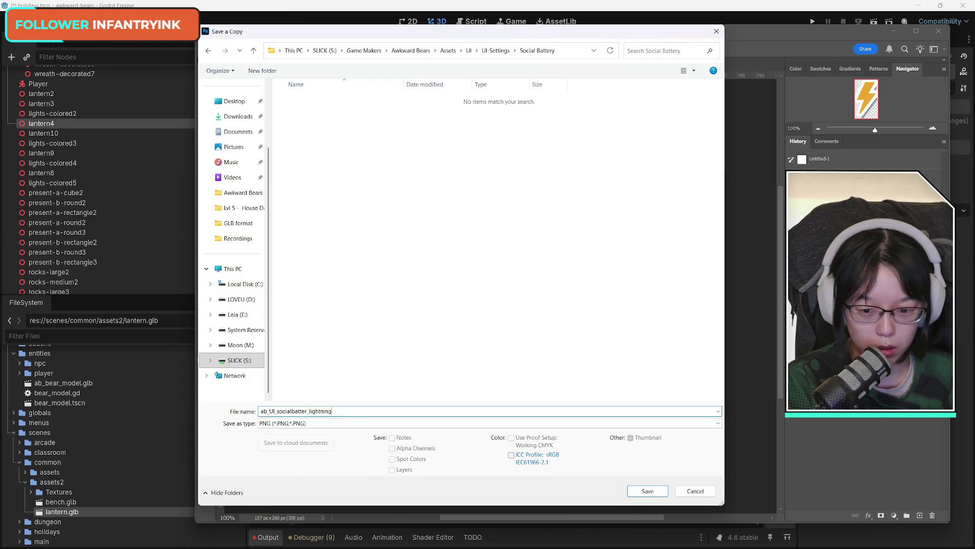
left_click(648, 491)
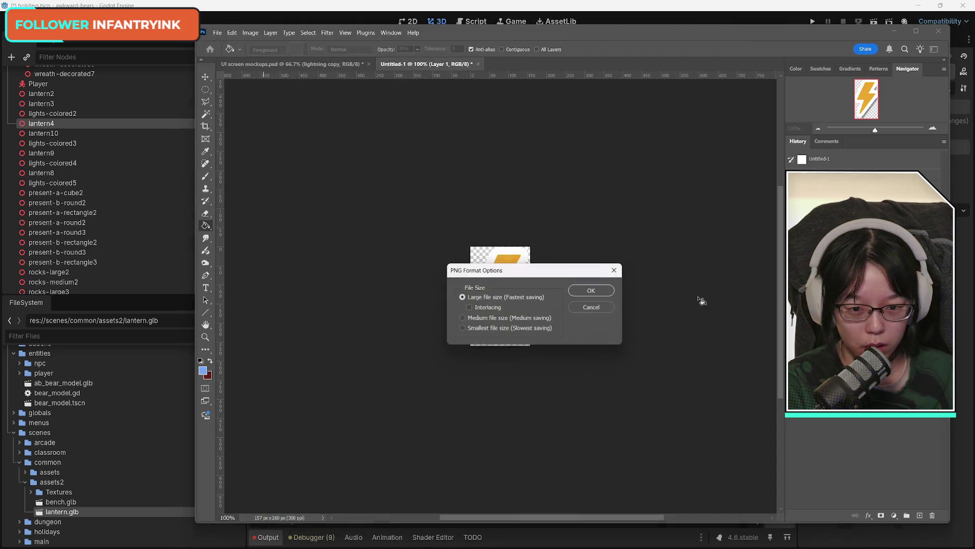
left_click(591, 290)
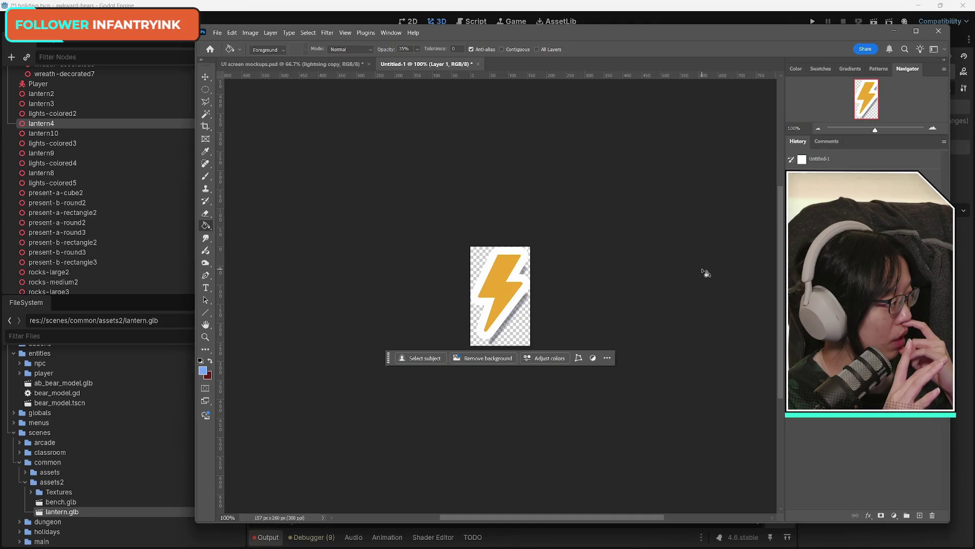
Step: Close Untitled-1 without saving, hide the mockup's background, and save UI screen mockups
left_click(479, 67)
key("n")
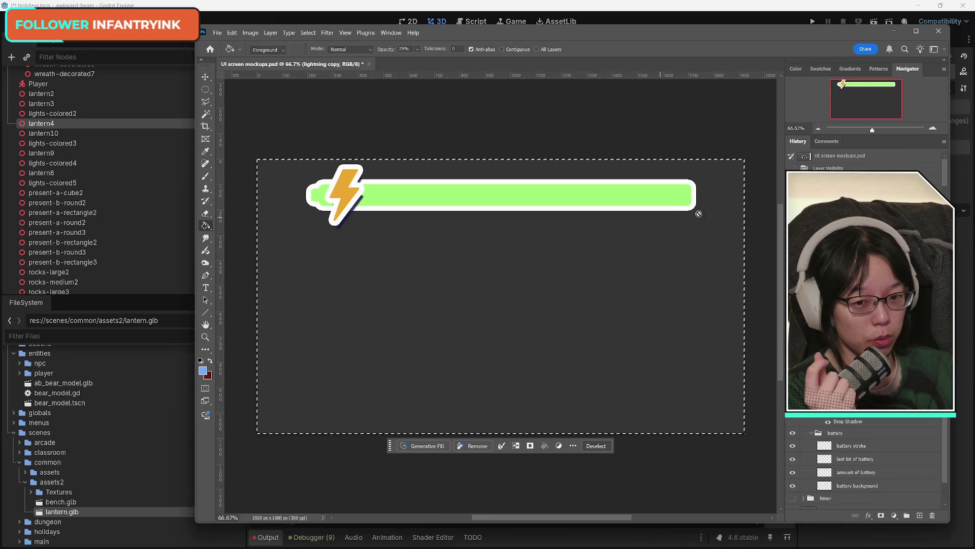
key("m")
left_click(370, 127)
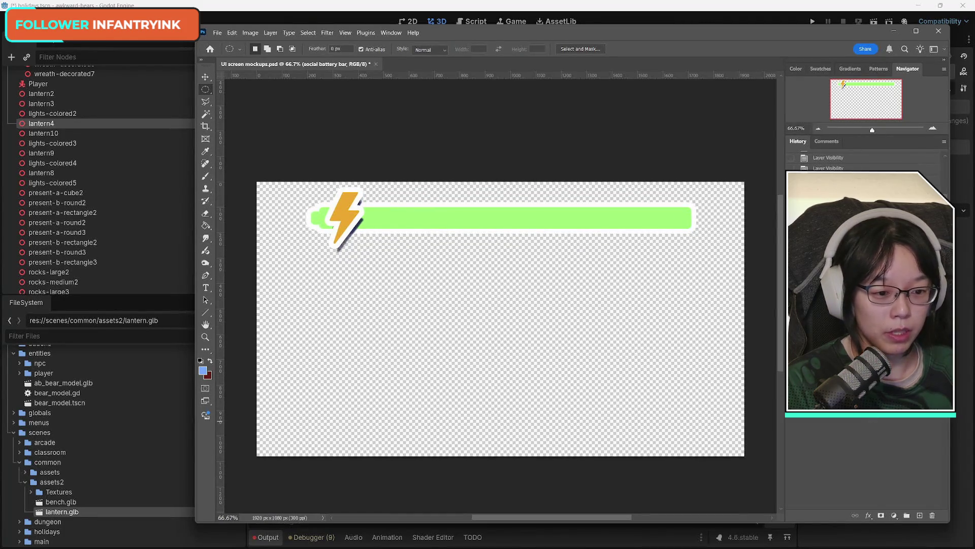
key("ctrl+z")
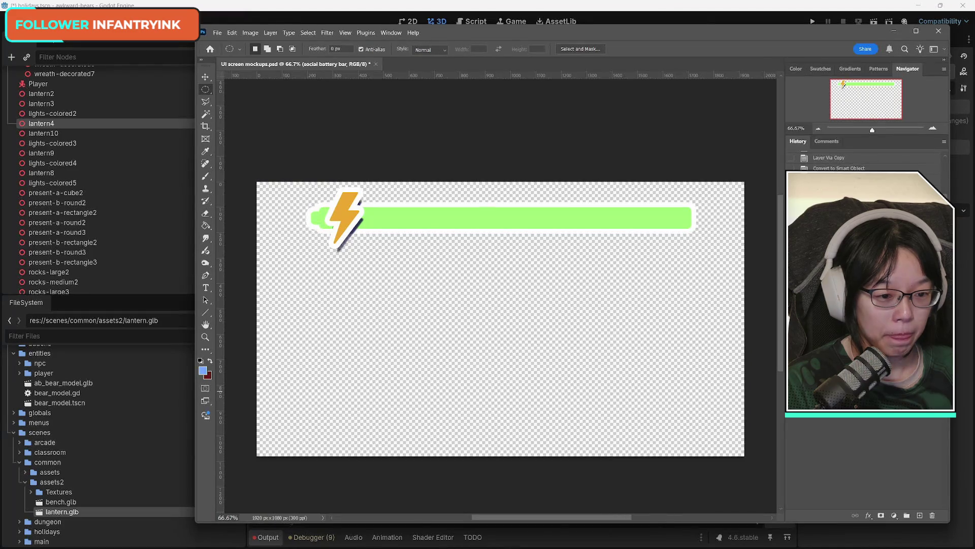
left_click(218, 32)
left_click(230, 136)
key("alt+Tab")
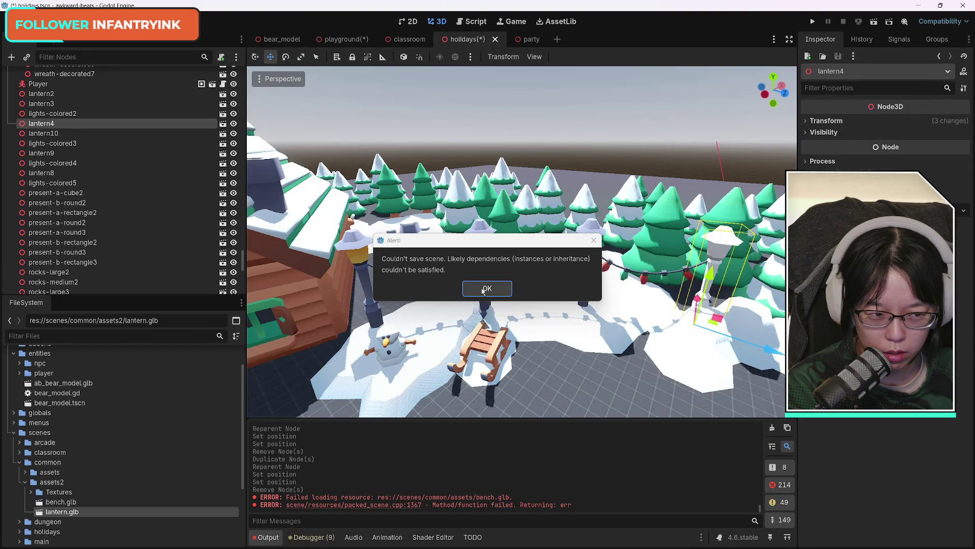
Step: Dismiss the couldn't-save-scene alert, then focus and zoom in on lantern4
left_click(483, 291)
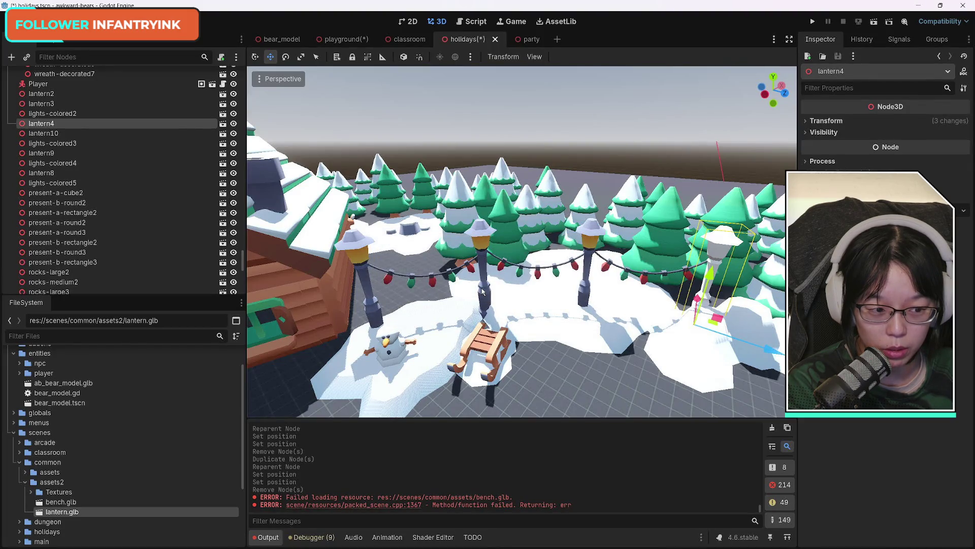
left_click_drag(483, 290, 376, 282)
key("f")
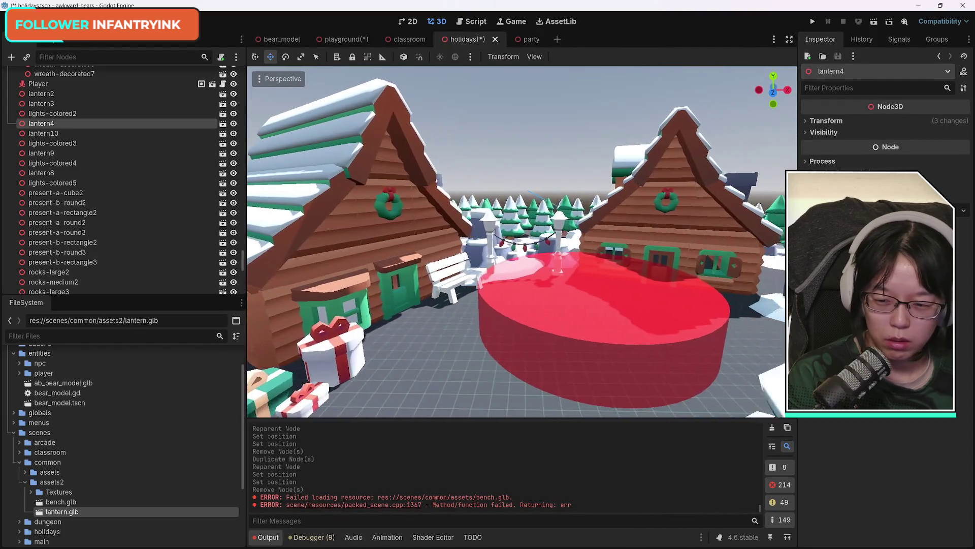
scroll(517, 284, "up", 8)
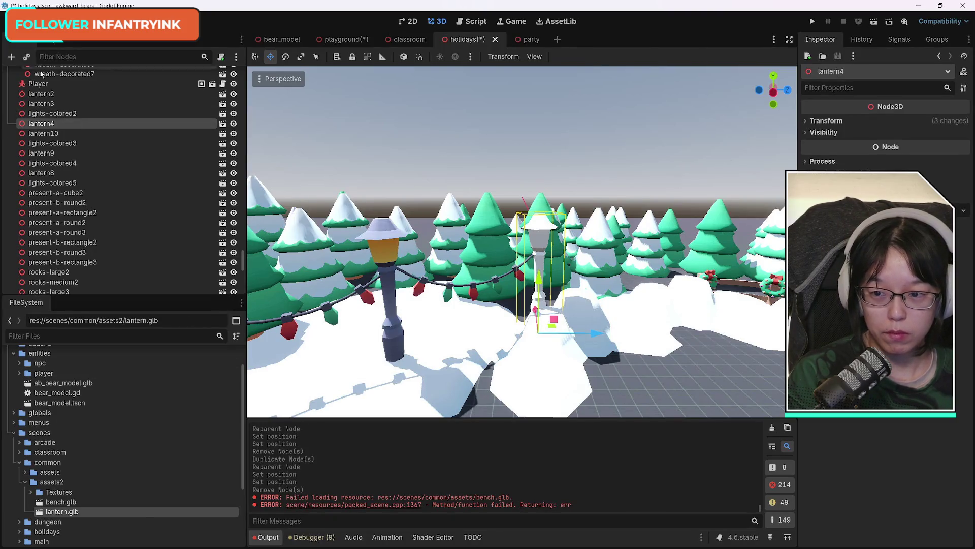
Step: Duplicate lantern10 as lantern11 and move it above lantern4 in the tree
left_click(51, 134)
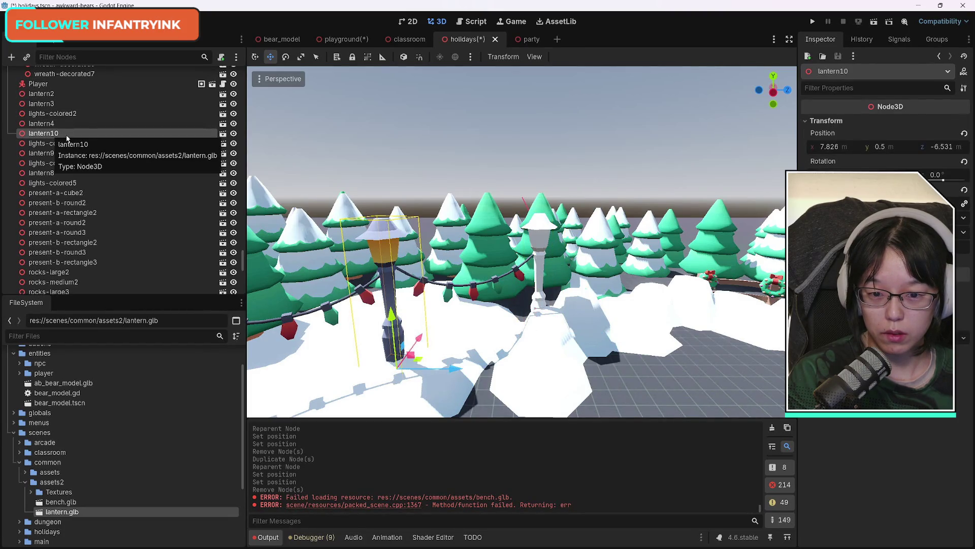
key("ctrl+d")
left_click_drag(50, 144, 55, 120)
left_click(55, 135)
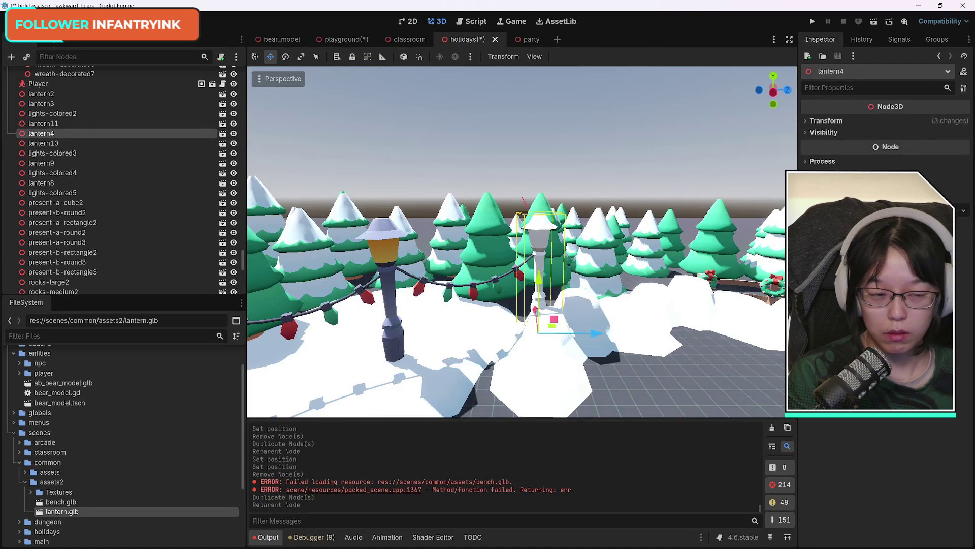
left_click(824, 121)
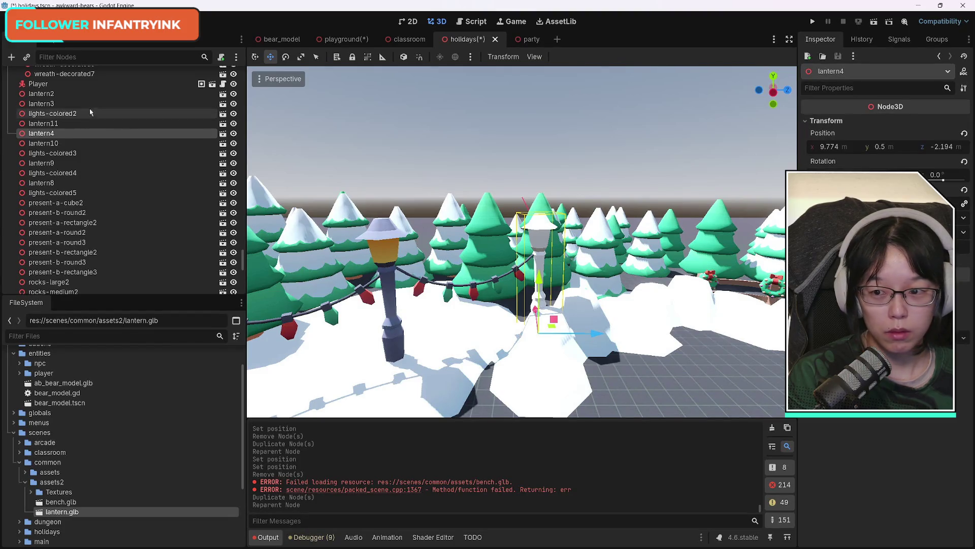
left_click(62, 125)
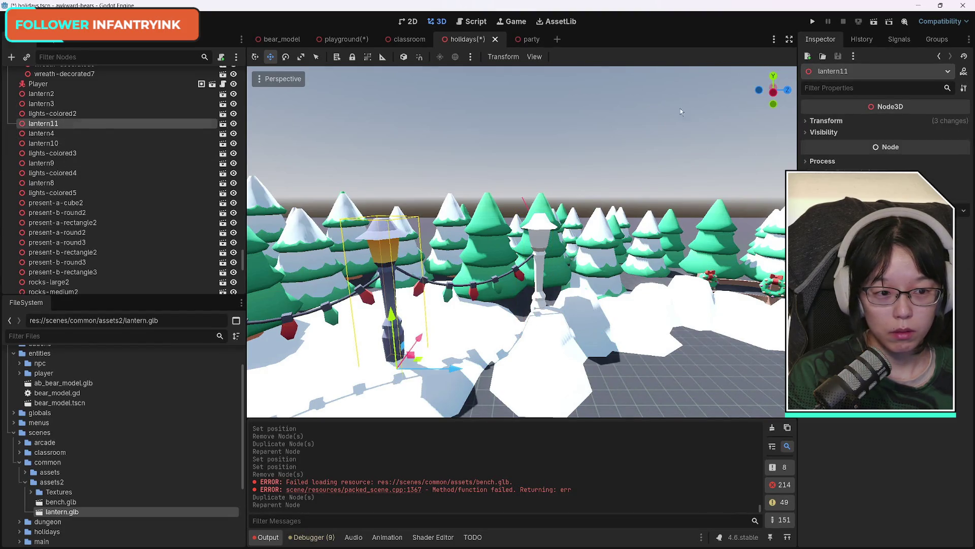
left_click(807, 123)
Step: Copy lantern4's position to lantern11: x 9.774 and z -2.194
left_click(85, 132)
left_click(852, 145)
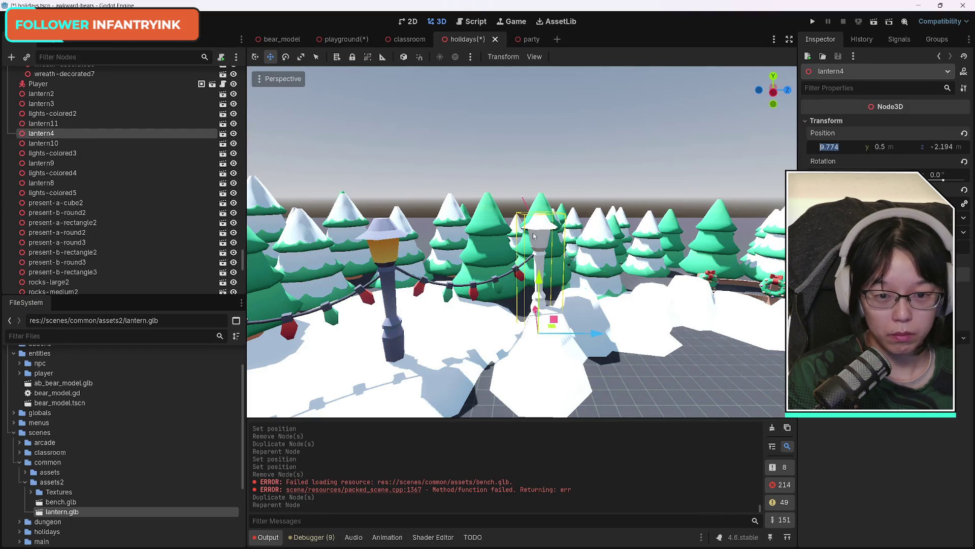
left_click(109, 124)
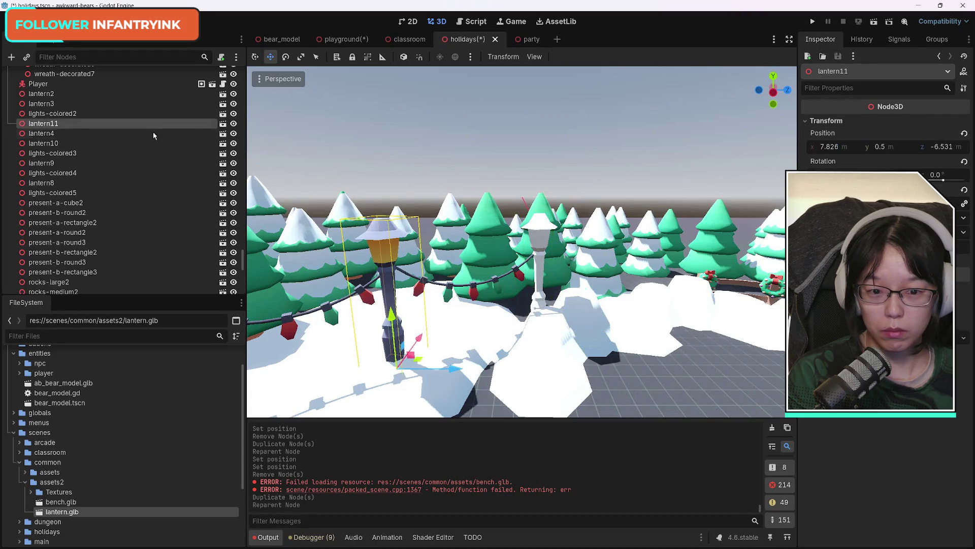
left_click(854, 147)
type("9.774")
key("Return")
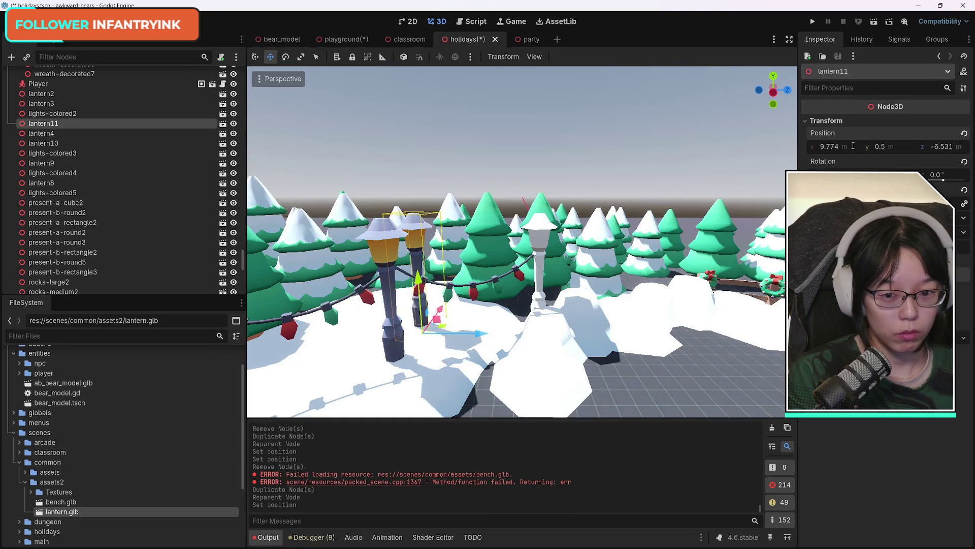
left_click(77, 133)
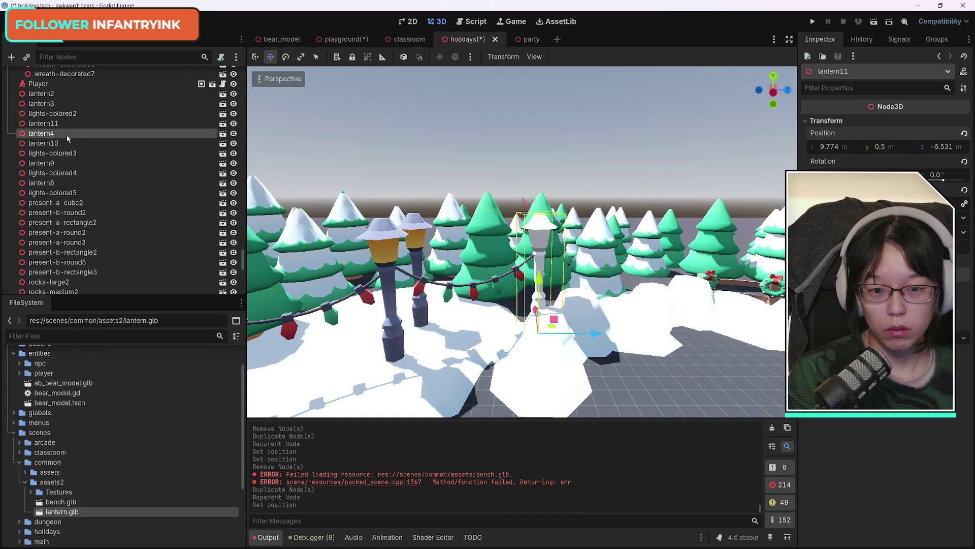
left_click(957, 148)
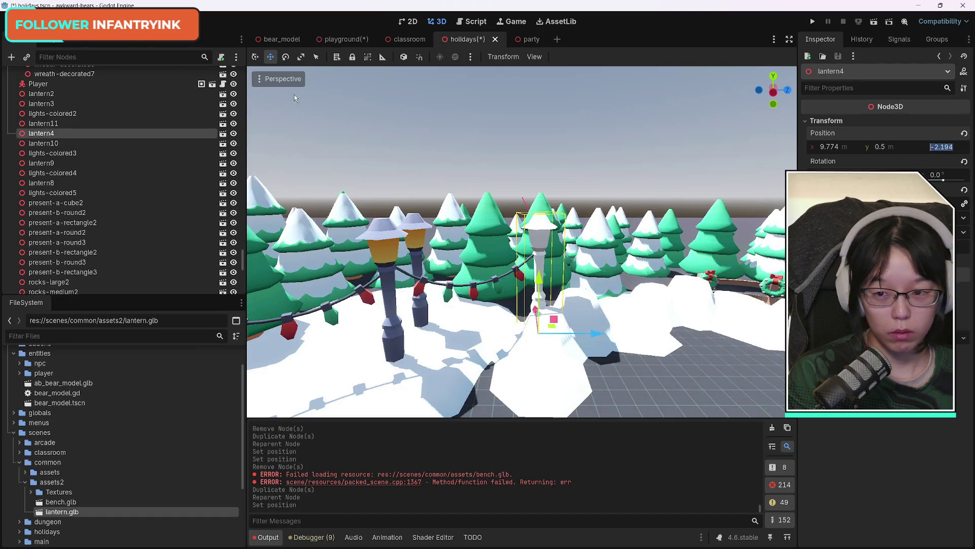
left_click(43, 124)
left_click(959, 147)
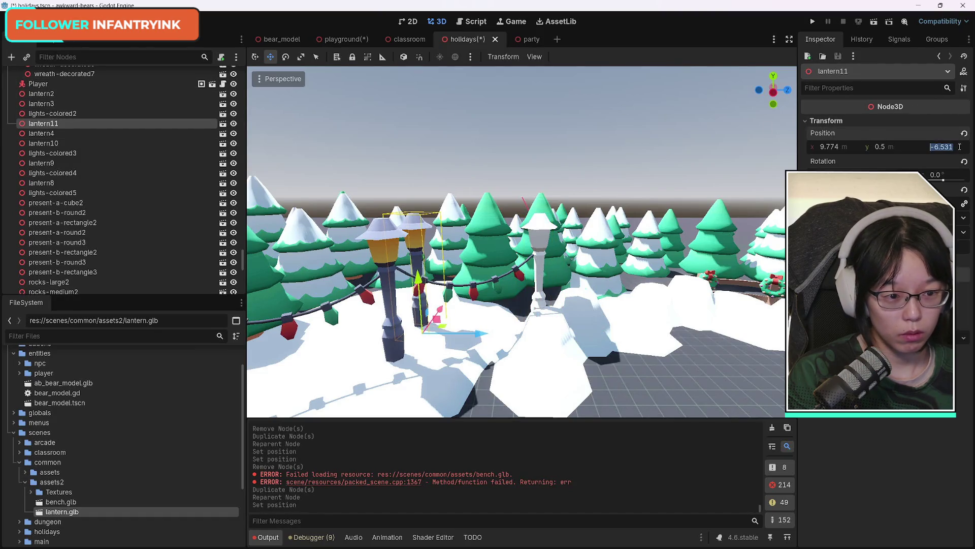
type("-2.194")
key("Return")
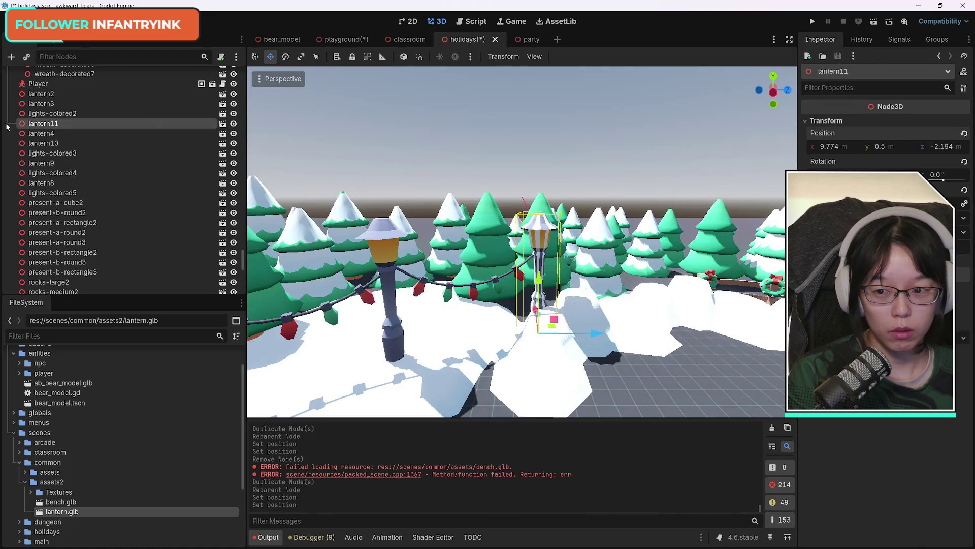
Step: Delete lantern4 from the scene
left_click(54, 133)
key("Delete")
key("Return")
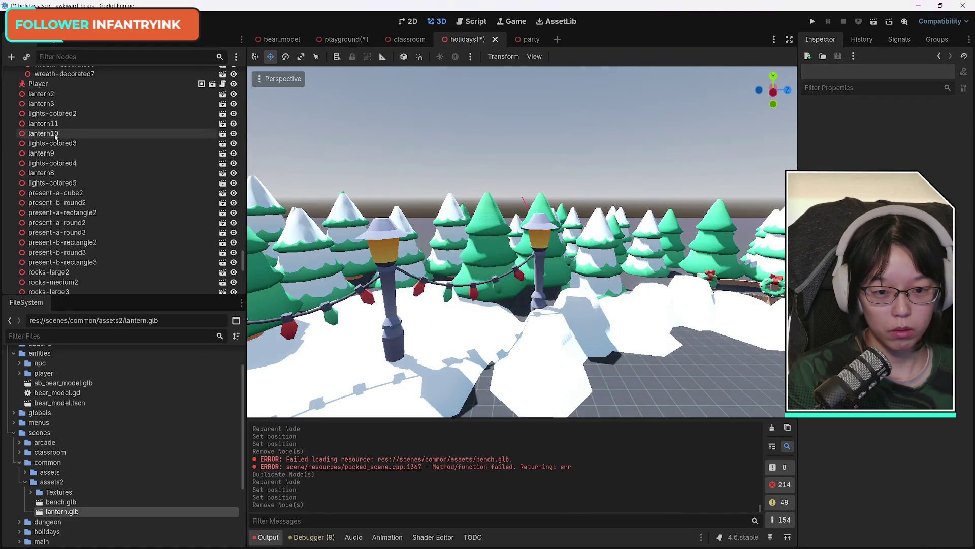
mouse_move(356, 229)
left_mouse_down()
mouse_move(279, 108)
mouse_move(305, 203)
left_mouse_up()
Step: Instance lantern.glb under lantern3, compare transforms and visibility, then delete the old lantern3
mouse_move(507, 229)
left_mouse_down()
mouse_move(549, 218)
mouse_move(589, 228)
mouse_move(569, 269)
mouse_move(518, 246)
mouse_move(538, 244)
mouse_move(488, 258)
mouse_move(528, 253)
left_mouse_up()
left_click(461, 264)
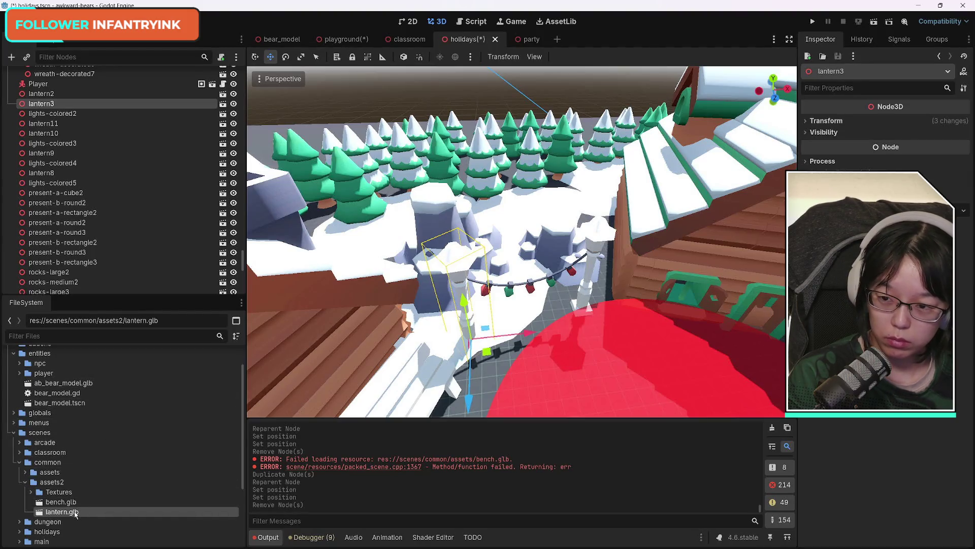
left_click_drag(81, 513, 61, 90)
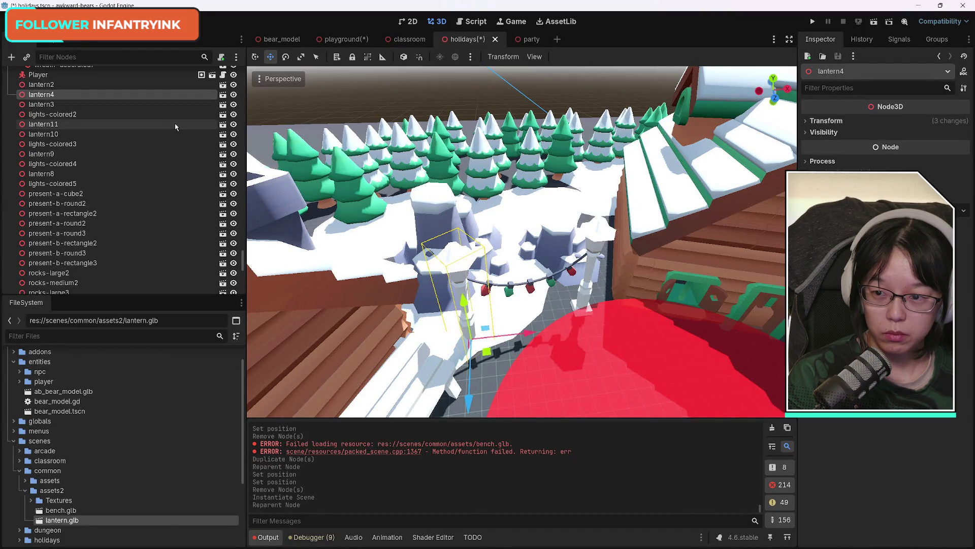
left_click(57, 105)
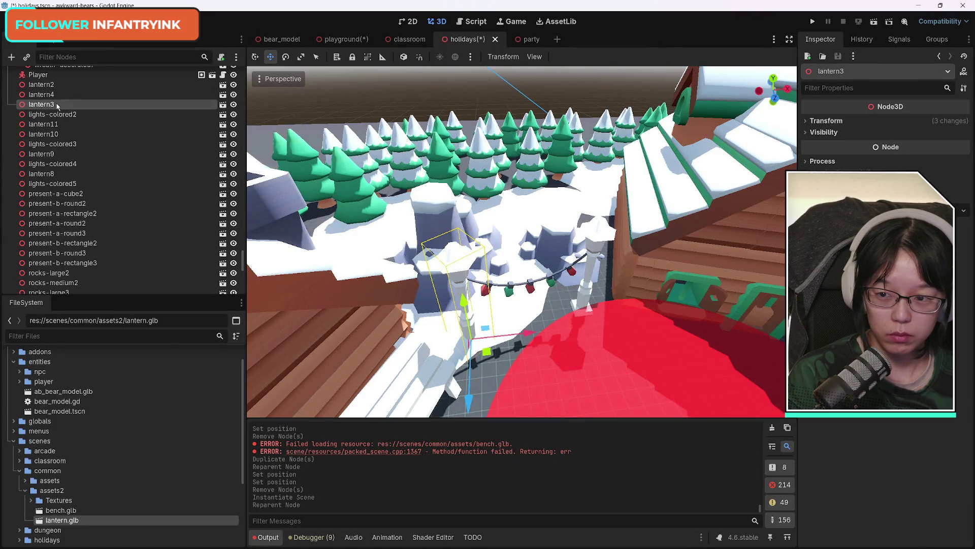
left_click(807, 120)
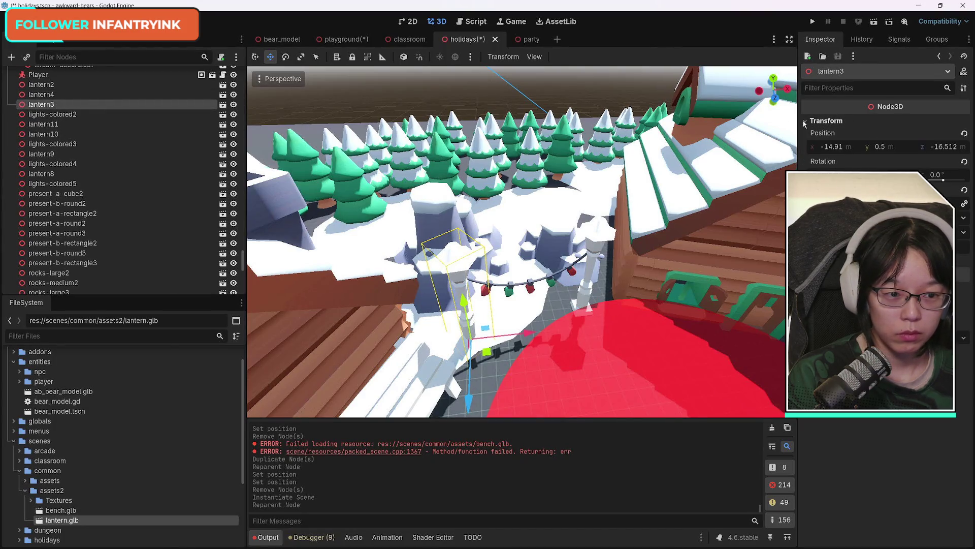
left_click(46, 97)
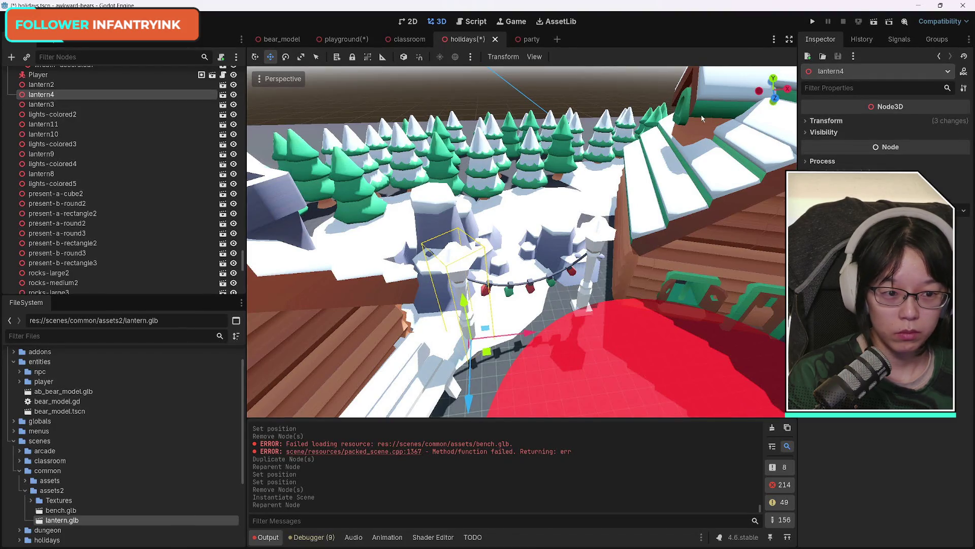
left_click(806, 121)
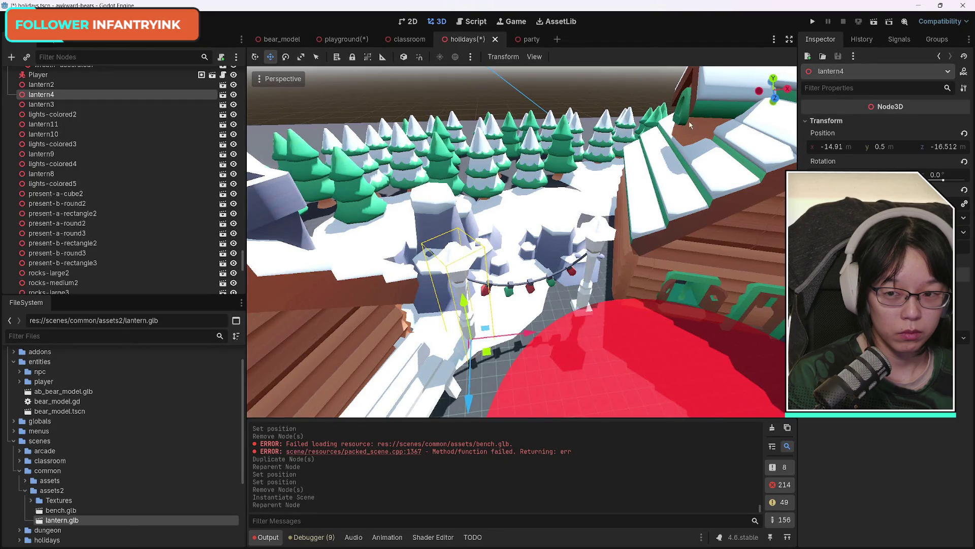
left_click(41, 105)
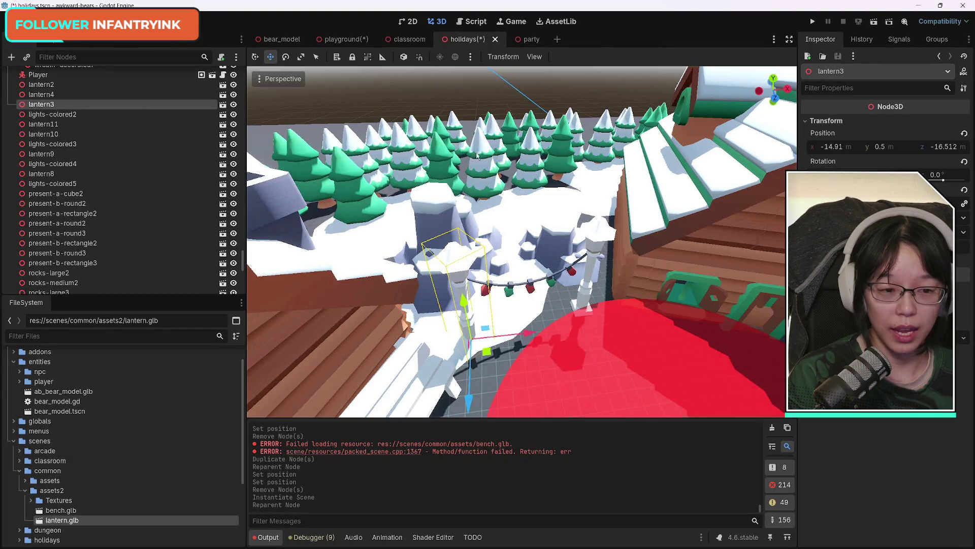
left_click(234, 104)
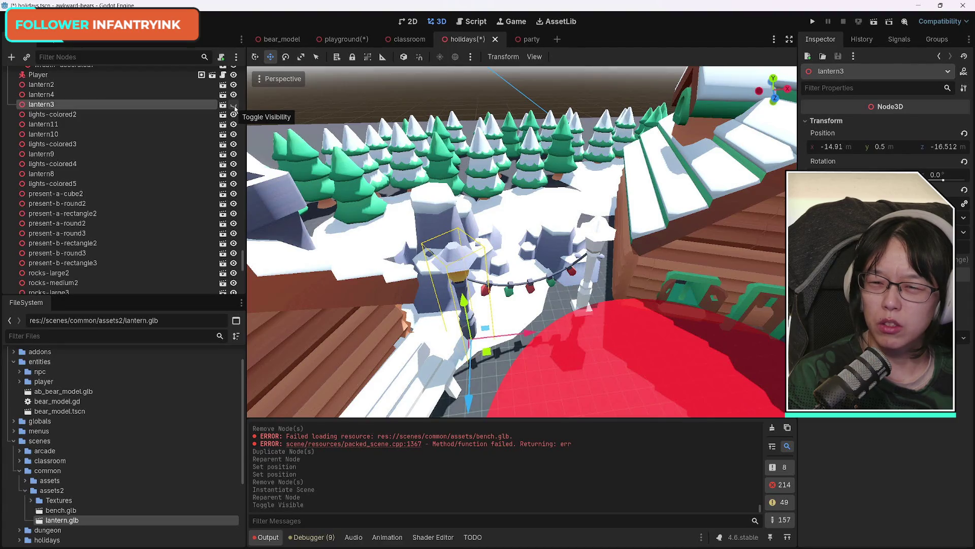
key("Delete")
key("Return")
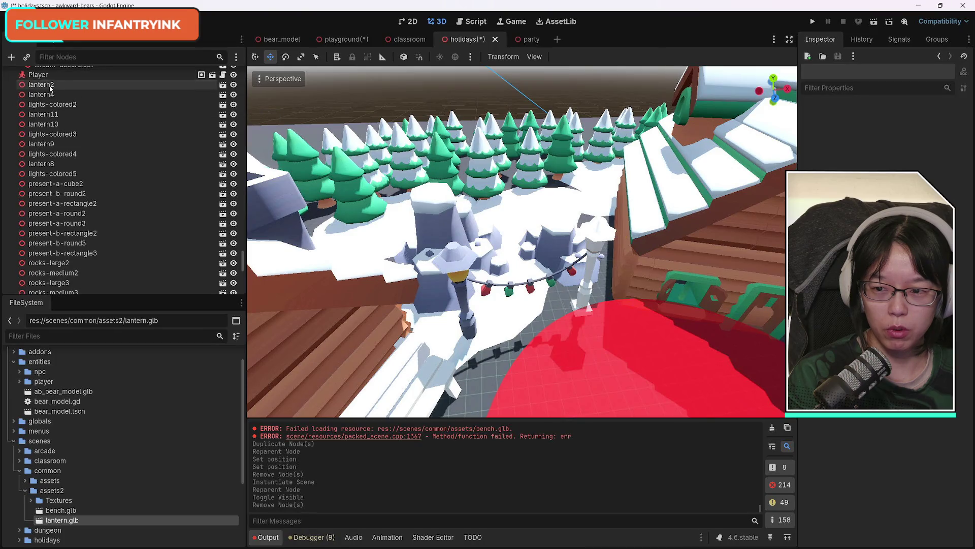
Step: Instance lantern.glb at lantern2, reparent it, compare visibility, then delete the old lantern2
left_click(50, 88)
mouse_move(65, 519)
left_mouse_down()
mouse_move(45, 85)
mouse_move(47, 100)
left_mouse_up()
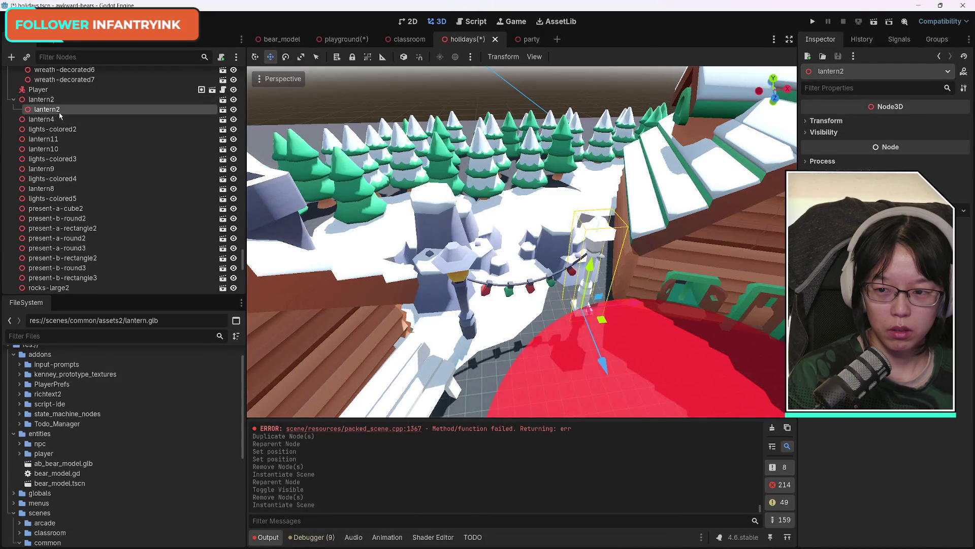
left_click_drag(60, 111, 62, 100)
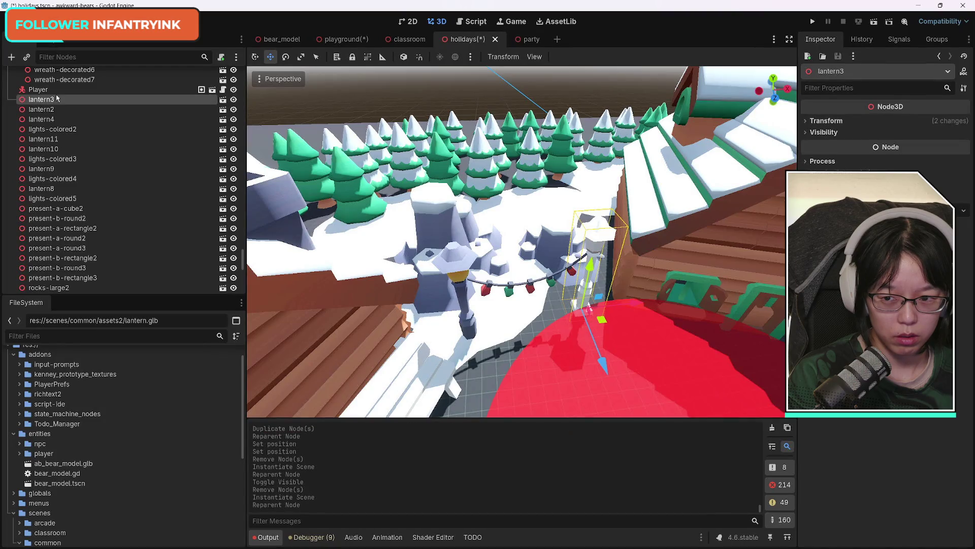
left_click(233, 110)
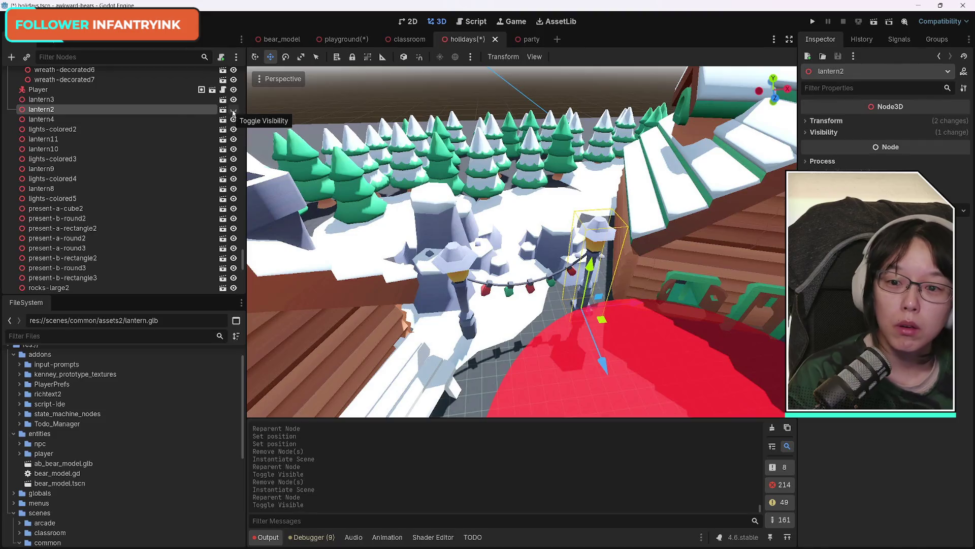
left_click(233, 111)
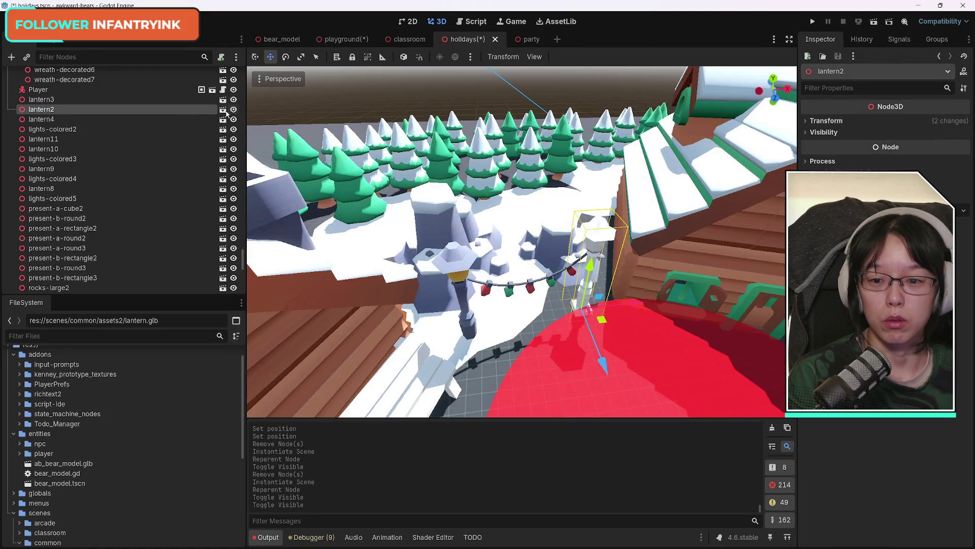
key("Delete")
key("Return")
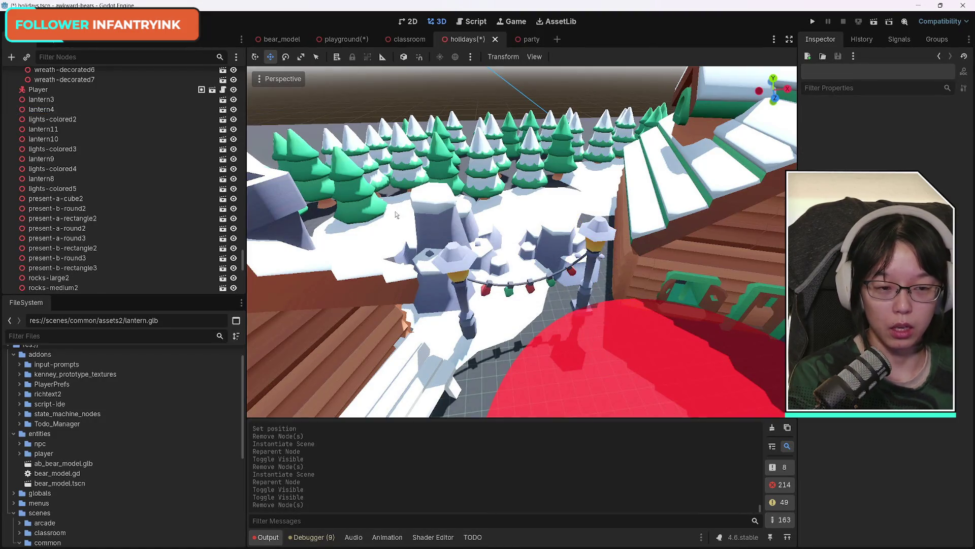
Step: Drop a wooden bench.glb instance onto bench2 under Cabin3 beside the cabin
left_click_drag(495, 383, 497, 399)
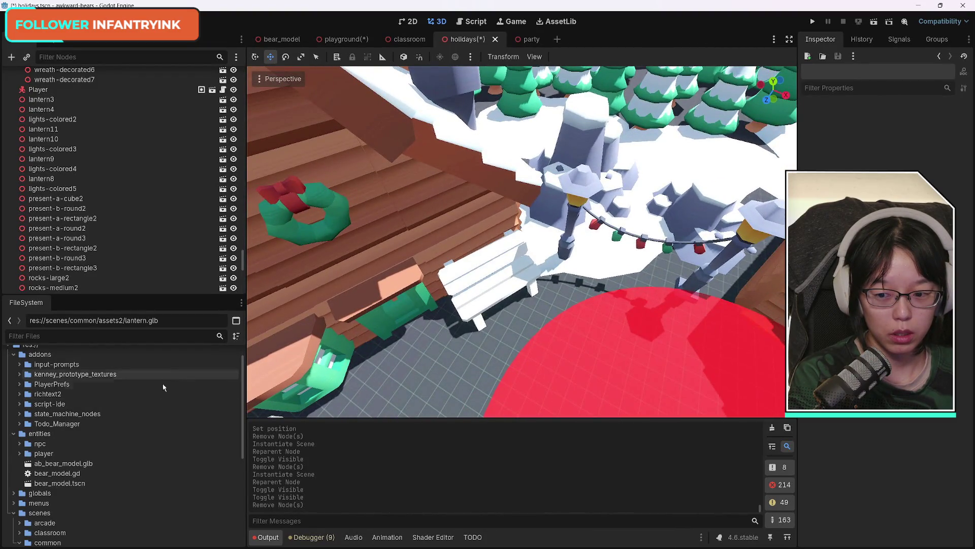
left_click(66, 474)
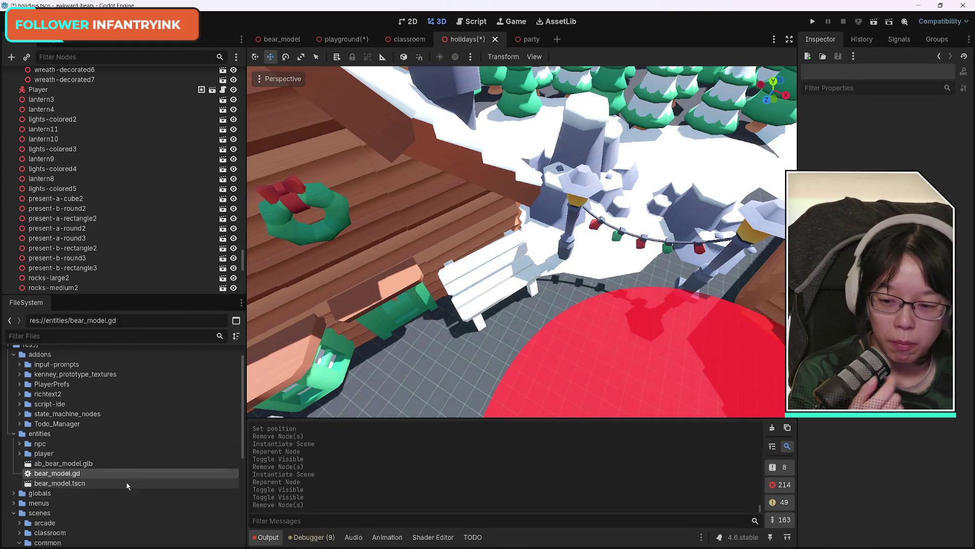
scroll(75, 464, "down", 6)
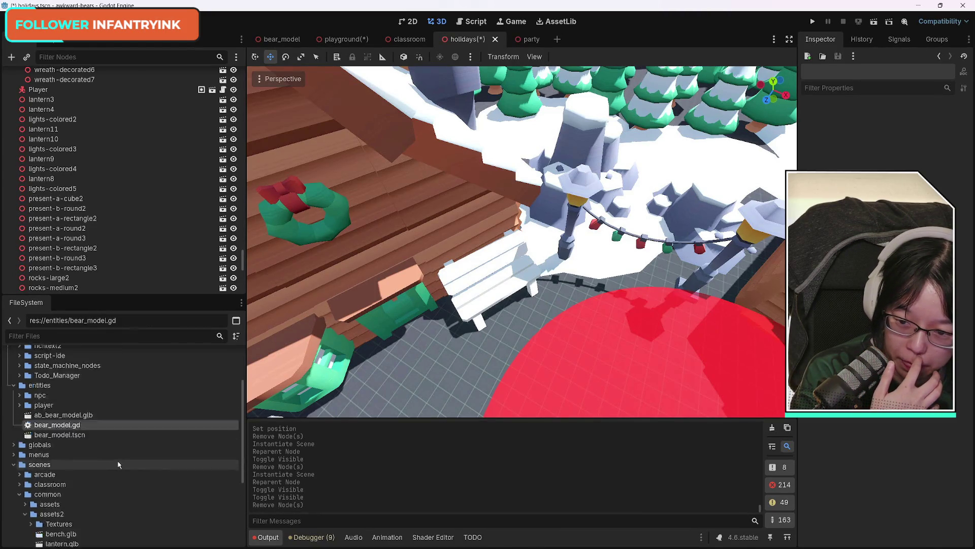
left_click(80, 440)
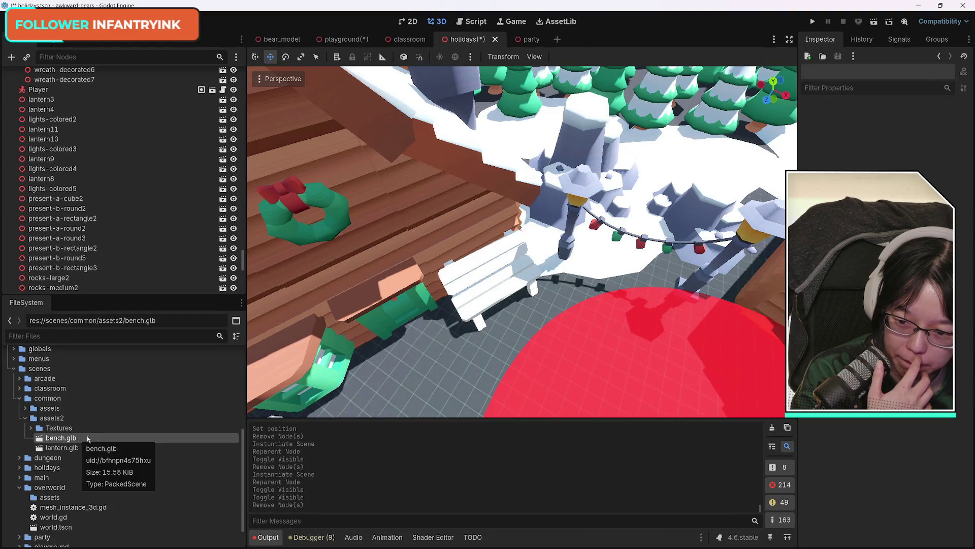
left_click(484, 277)
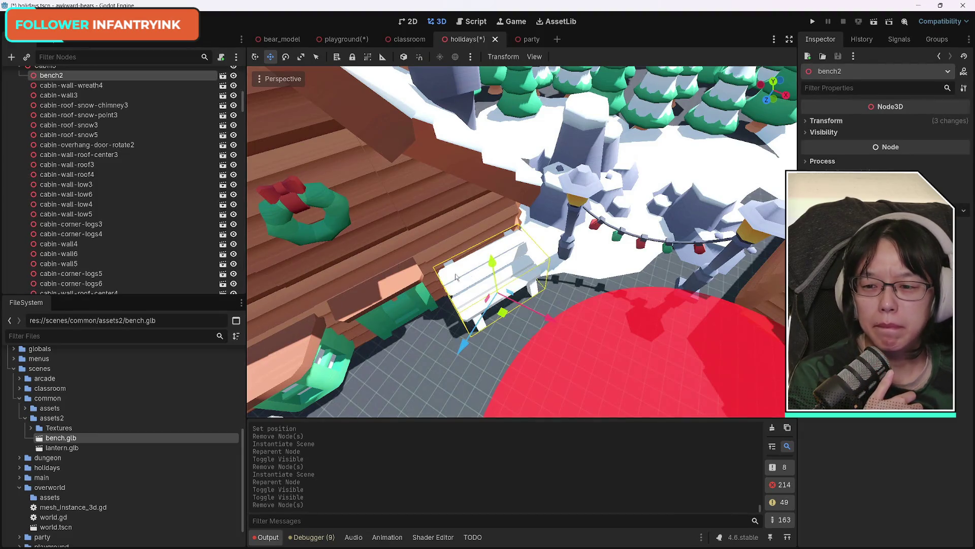
scroll(115, 205, "up", 10)
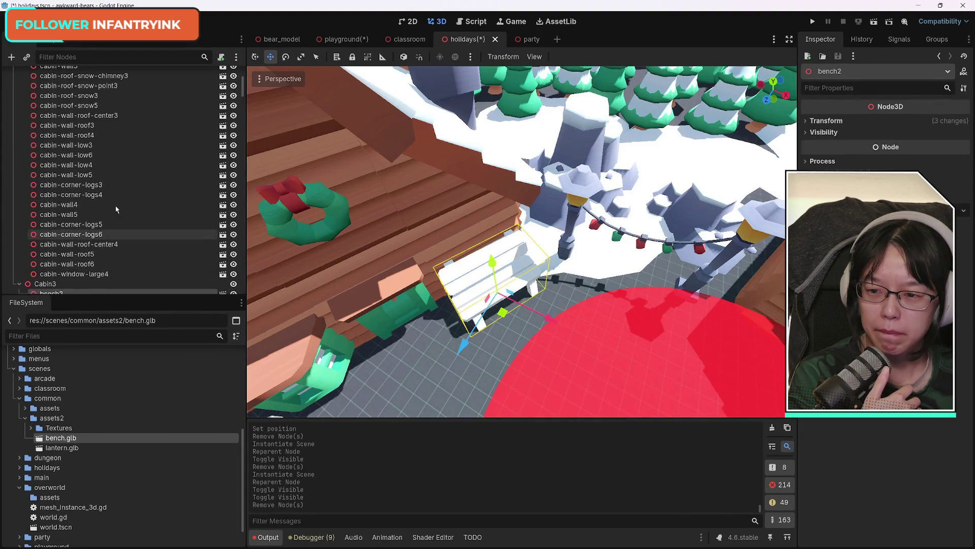
left_click(19, 155)
scroll(101, 203, "down", 2)
mouse_move(76, 439)
left_mouse_down()
mouse_move(76, 168)
mouse_move(49, 147)
mouse_move(59, 152)
mouse_move(60, 140)
left_mouse_up()
Step: Delete the old white bench2 node
left_click(59, 155)
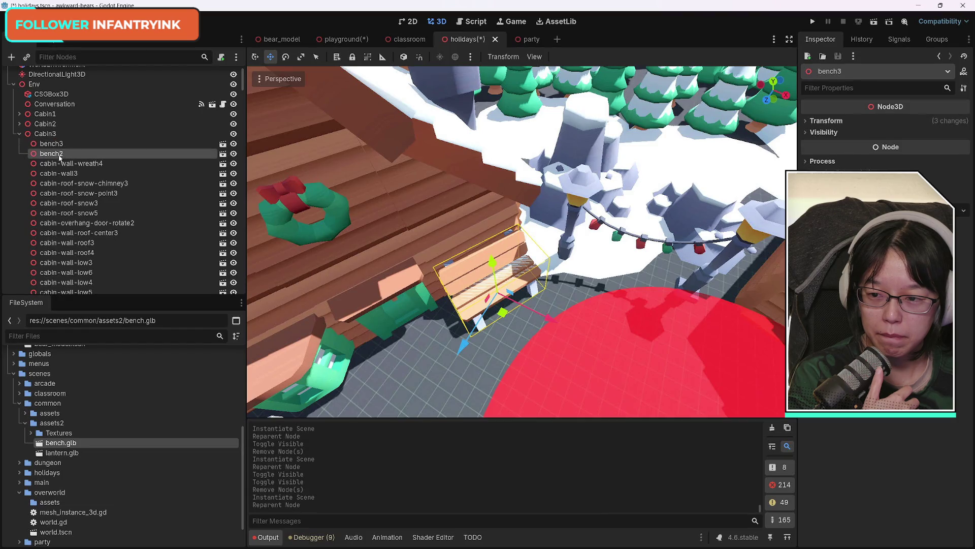
key("Delete")
key("Return")
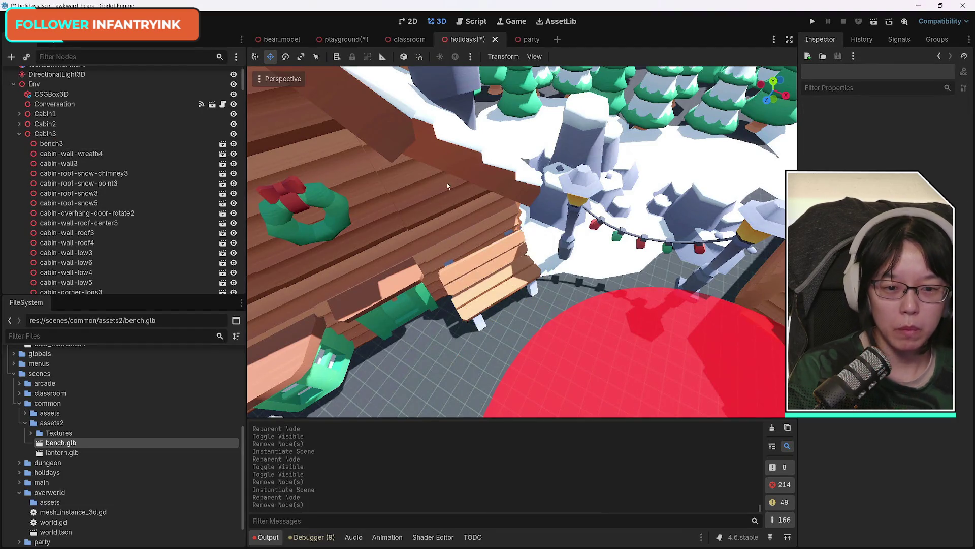
scroll(414, 349, "down", 10)
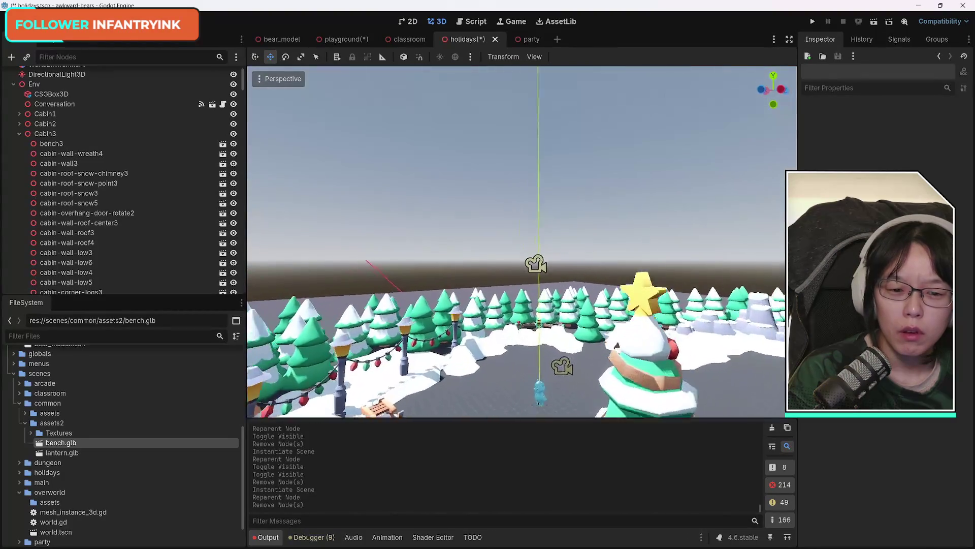
Step: Save the holidays scene and switch to the playground scene tab
key("ctrl+s")
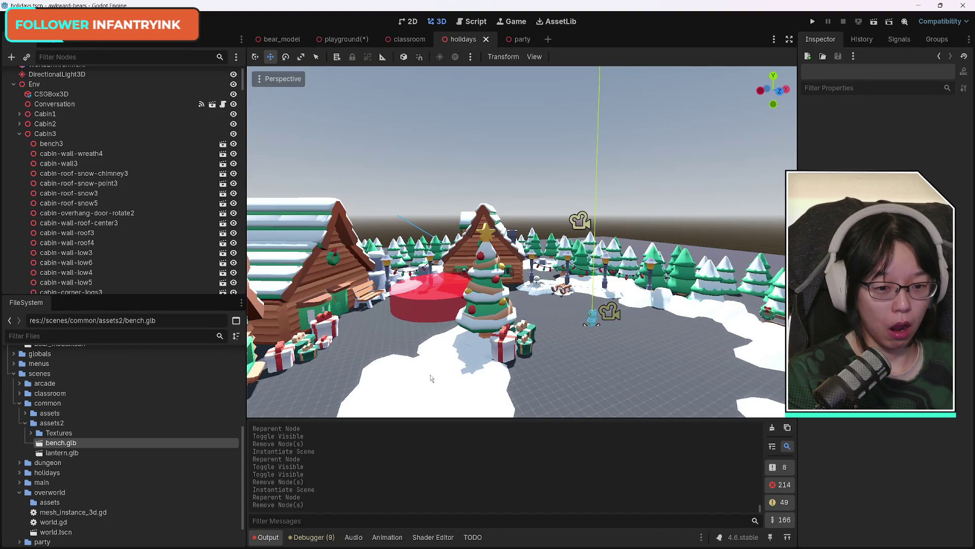
mouse_move(426, 377)
left_mouse_down()
mouse_move(436, 330)
mouse_move(437, 356)
mouse_move(457, 386)
mouse_move(442, 351)
mouse_move(478, 358)
mouse_move(483, 307)
left_mouse_up()
key("ctrl+s")
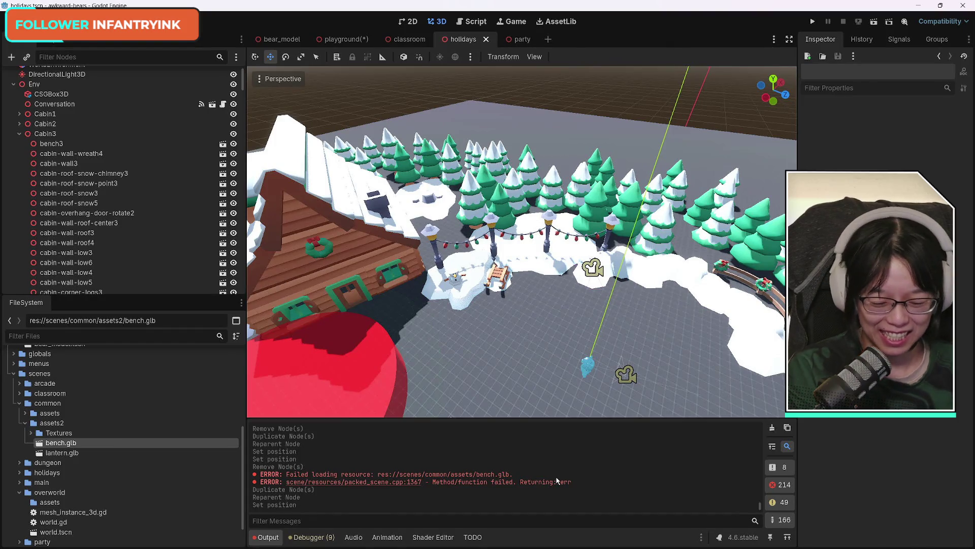
left_click(346, 40)
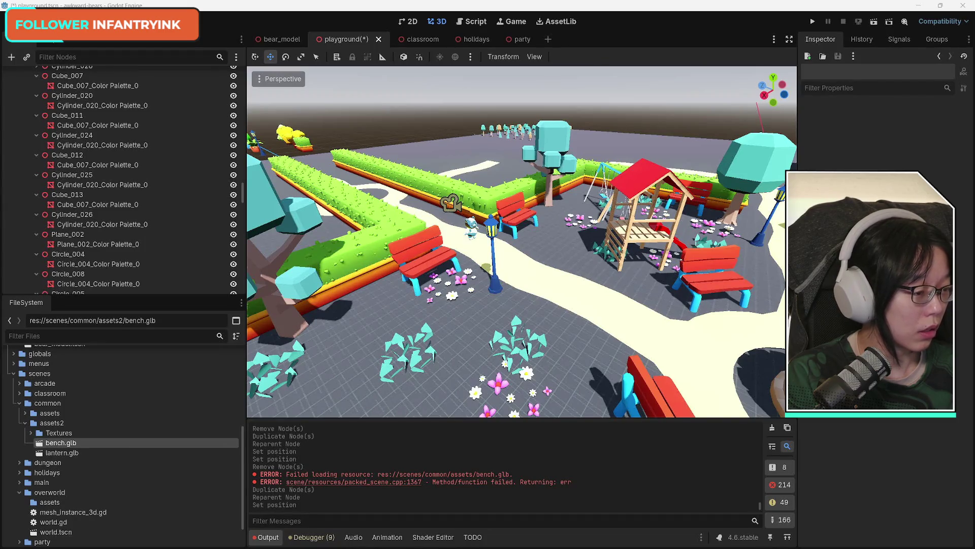
key("alt+Tab")
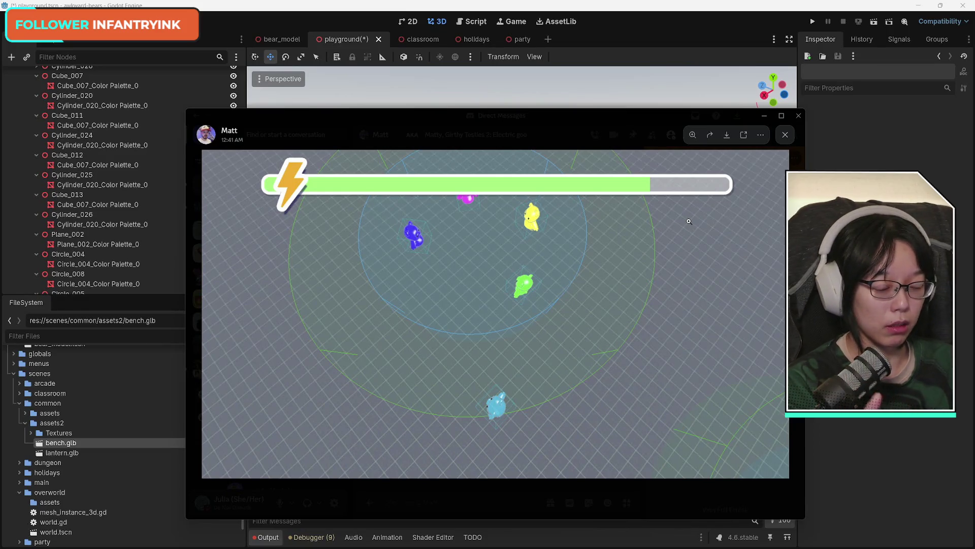
Step: Move the Slack gameplay clip viewer off to the right edge of the screen
mouse_move(514, 115)
left_mouse_down()
mouse_move(532, 114)
mouse_move(481, 121)
mouse_move(543, 128)
left_mouse_up()
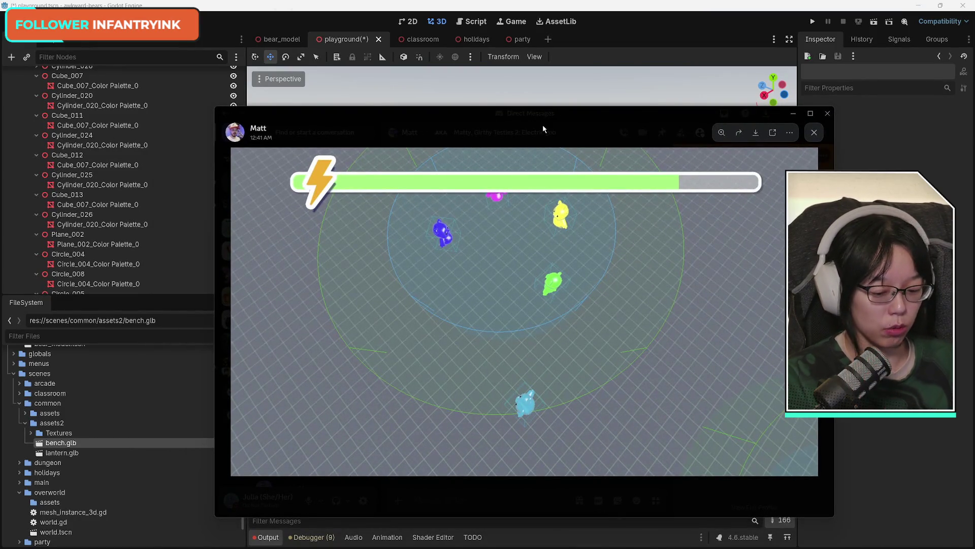
left_click_drag(540, 125, 974, 122)
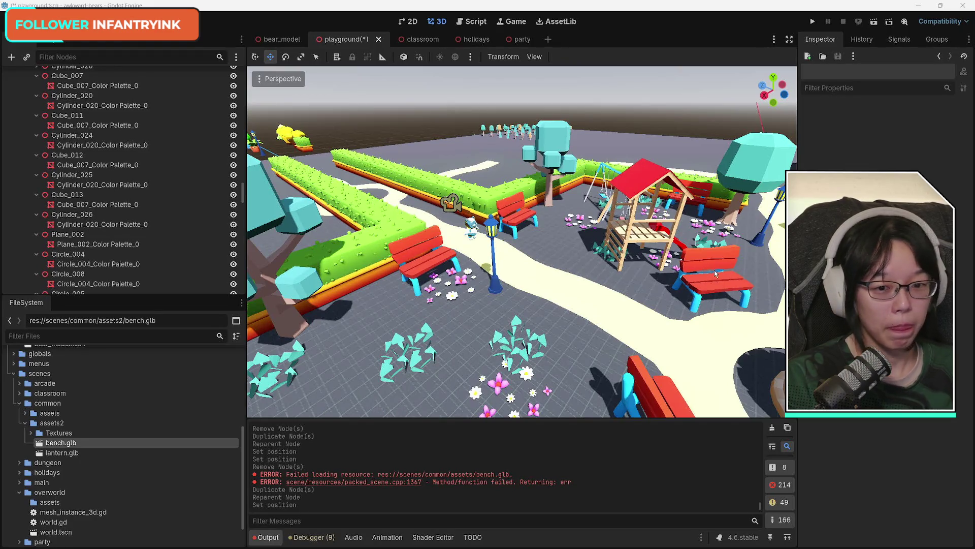
Step: Delete the front red bench's seat and leg meshes
left_click(427, 256)
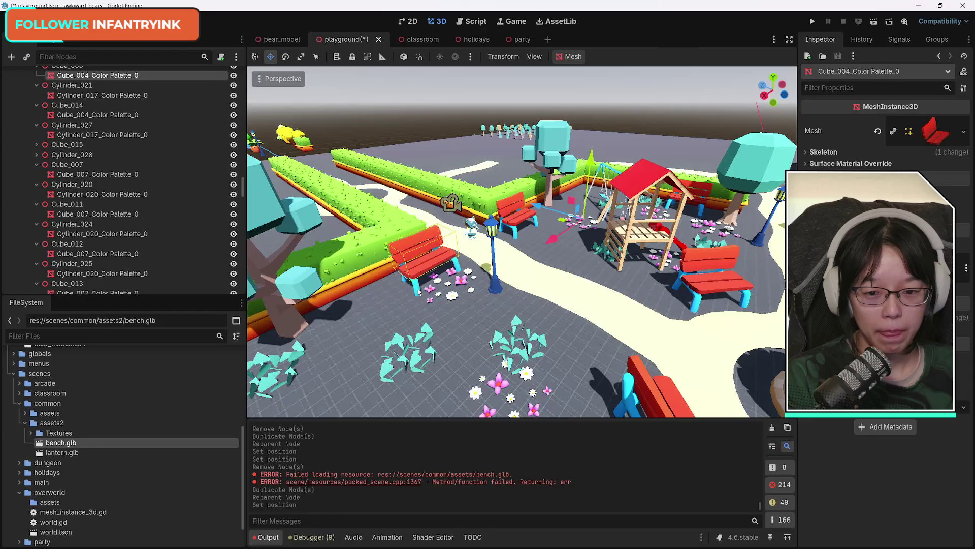
left_click(419, 292, "shift")
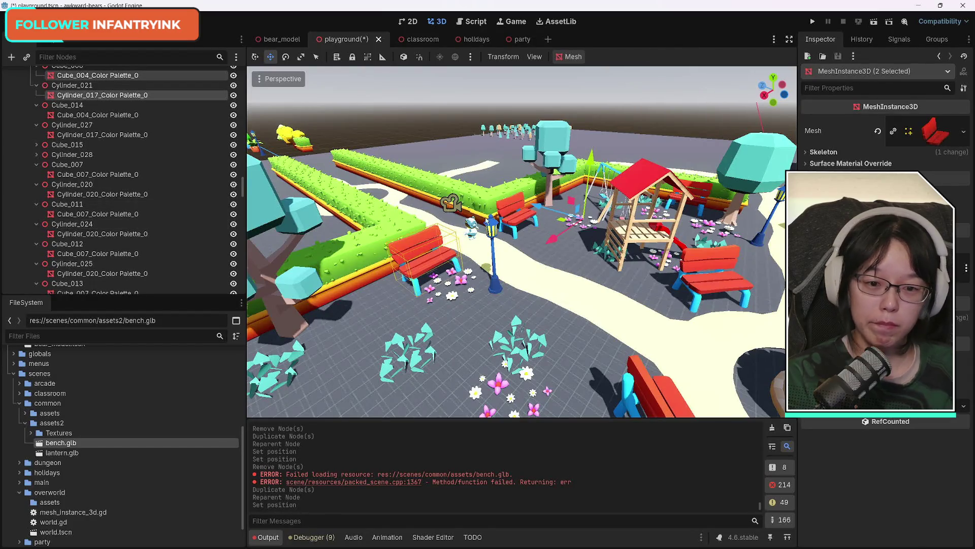
left_click(518, 221)
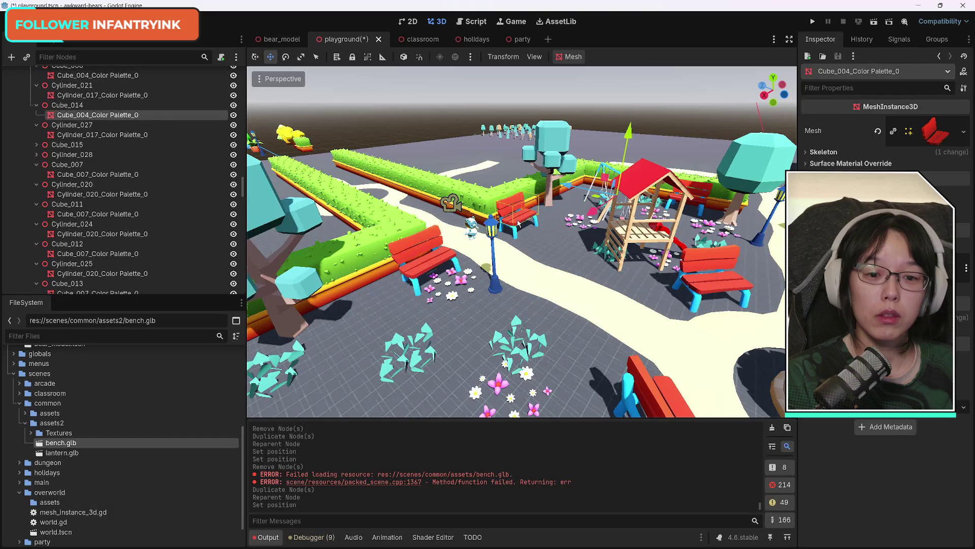
left_click(417, 270)
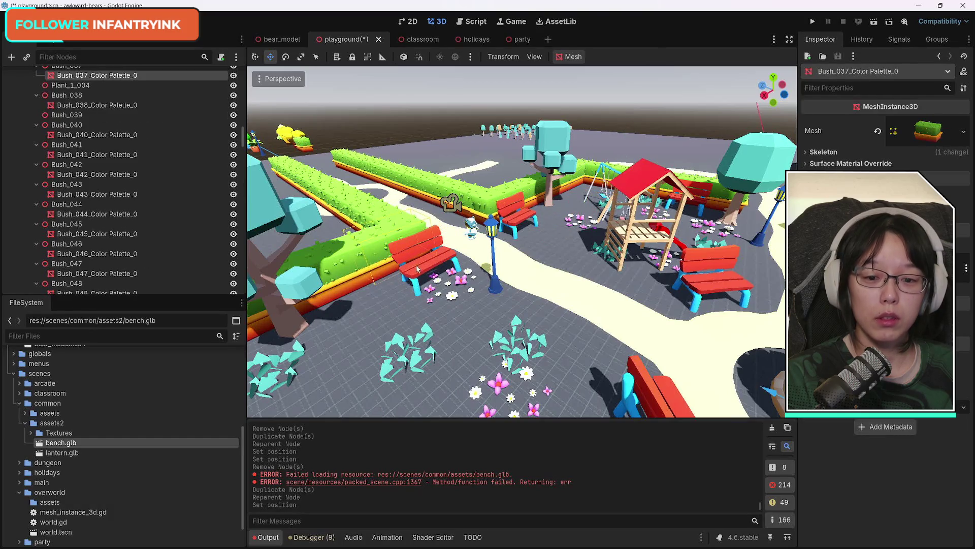
left_click(450, 260)
left_click(418, 290, "shift")
key("Delete")
key("Return")
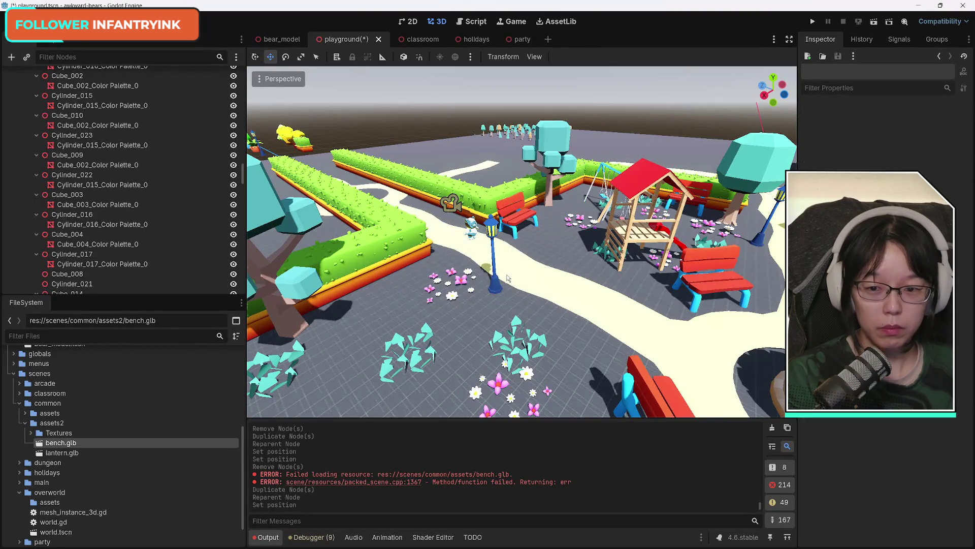
Step: Place a bench.glb instance where the red bench stood and rotate it around its vertical axis
mouse_move(99, 443)
left_mouse_down()
mouse_move(77, 427)
mouse_move(411, 317)
mouse_move(409, 301)
left_mouse_up()
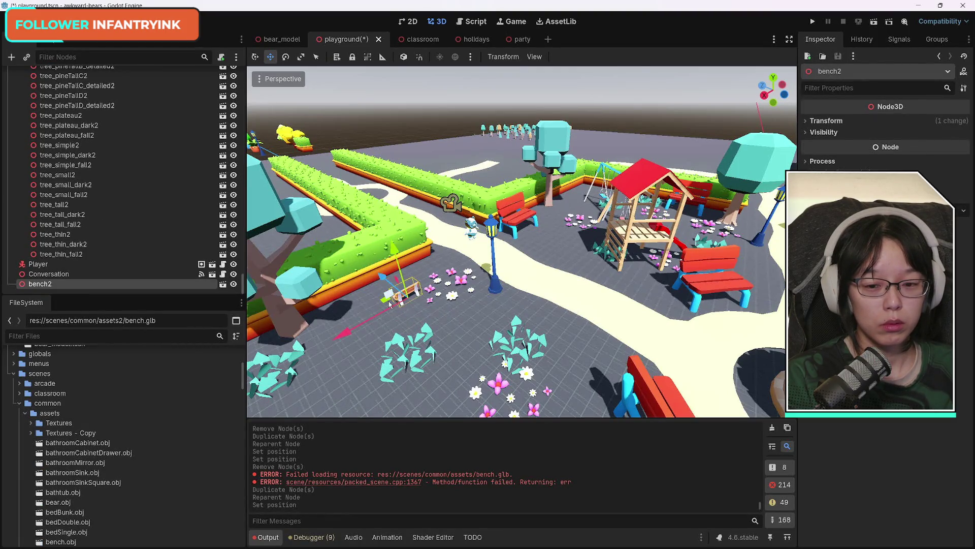
left_click(285, 57)
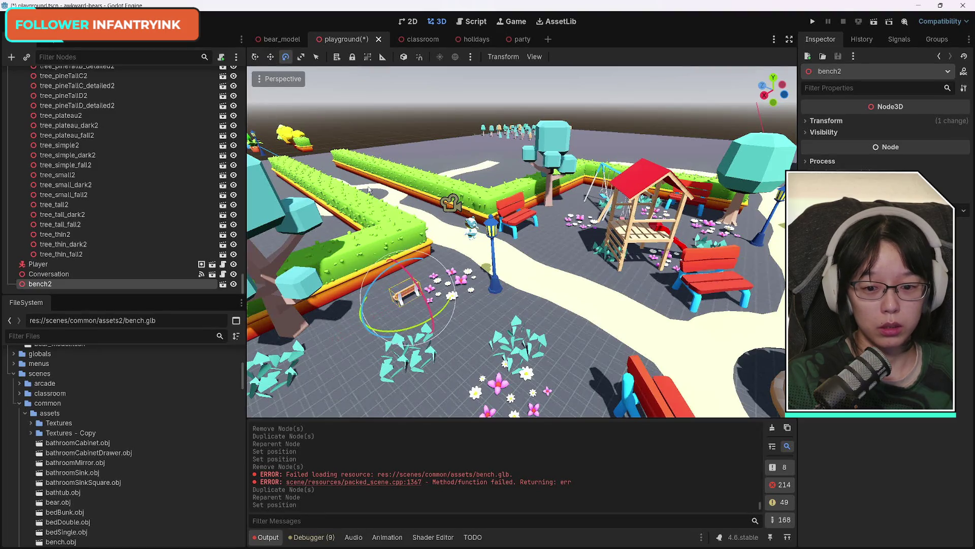
mouse_move(375, 330)
left_mouse_down()
mouse_move(484, 299)
mouse_move(453, 264)
left_mouse_up()
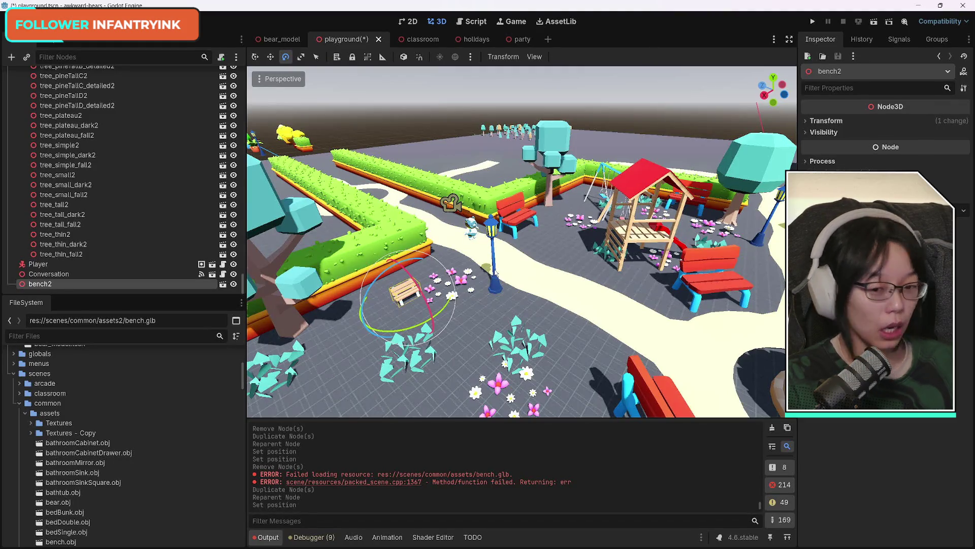
mouse_move(494, 271)
left_mouse_down()
mouse_move(494, 214)
mouse_move(478, 330)
mouse_move(396, 289)
mouse_move(384, 310)
left_mouse_up()
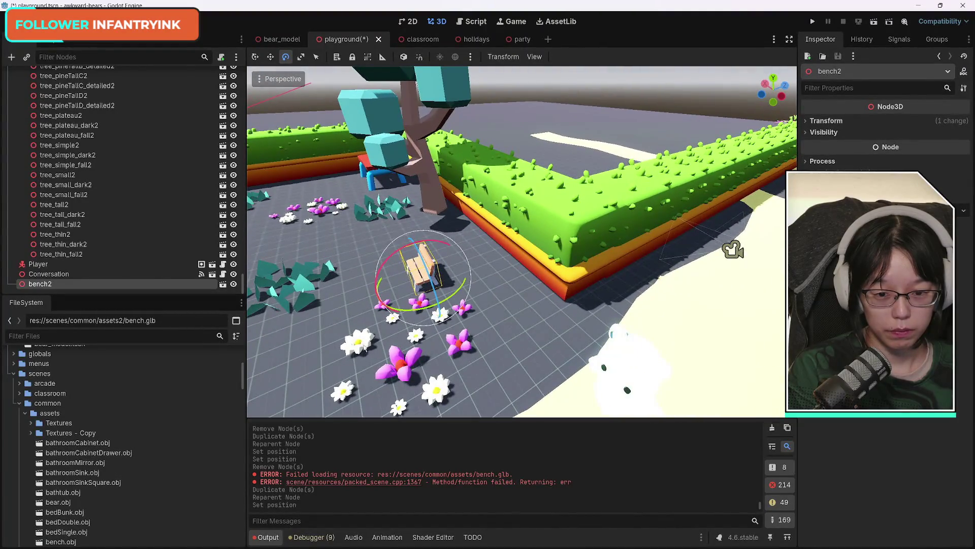
left_click(255, 57)
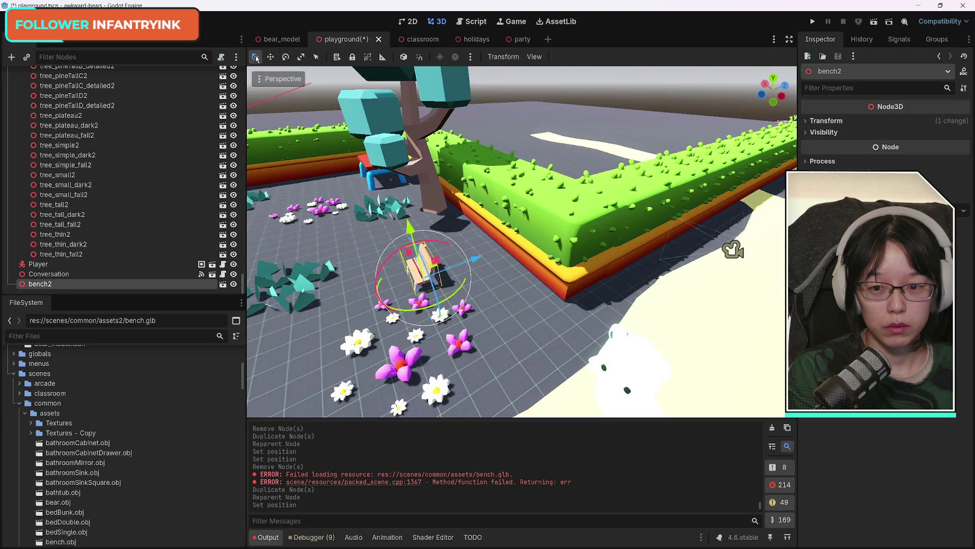
Step: Enlarge bench2 uniformly and move it along Z and X toward the path
left_click(822, 120)
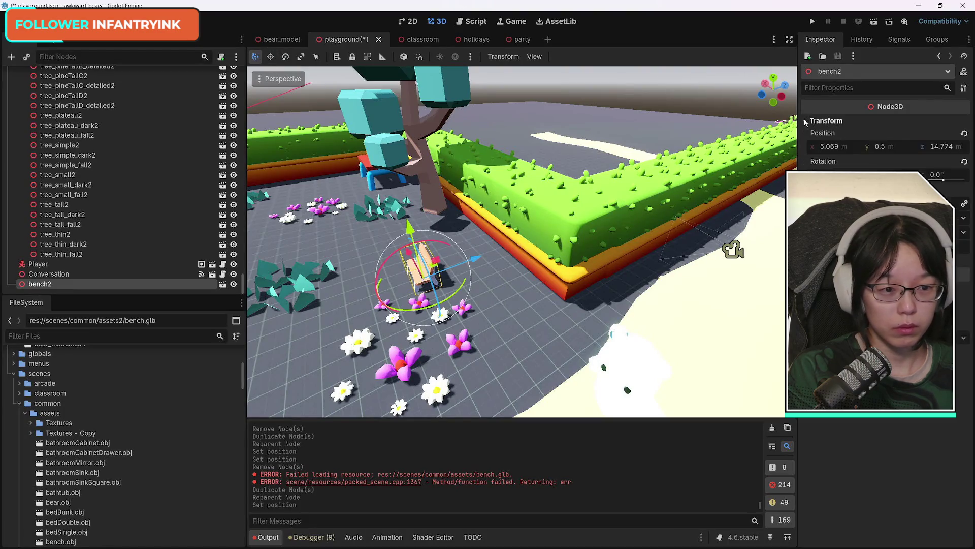
left_click_drag(833, 203, 873, 203)
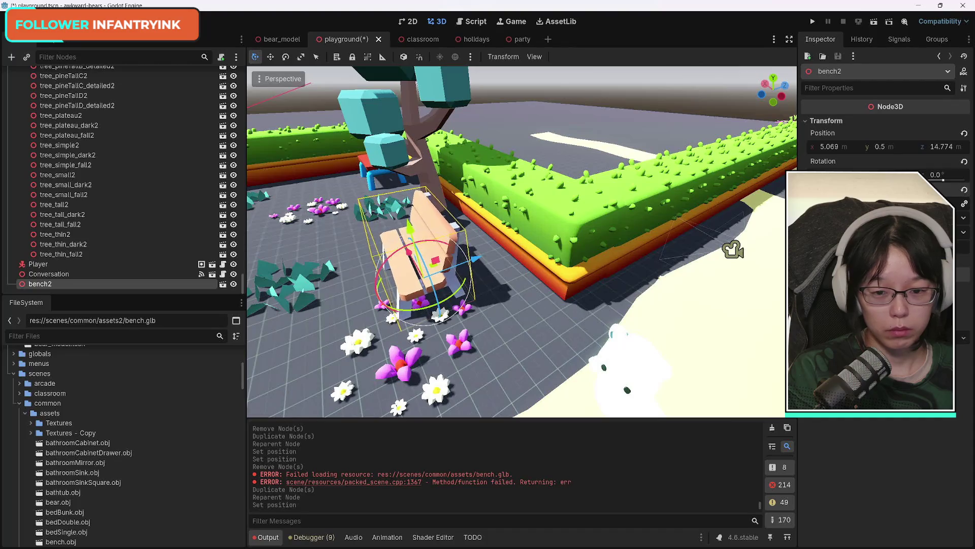
left_click_drag(546, 242, 391, 249)
left_click_drag(534, 278, 572, 243)
mouse_move(500, 224)
left_mouse_down()
mouse_move(522, 243)
mouse_move(457, 234)
left_mouse_up()
Step: Delete the red bench by the hedge
key("w")
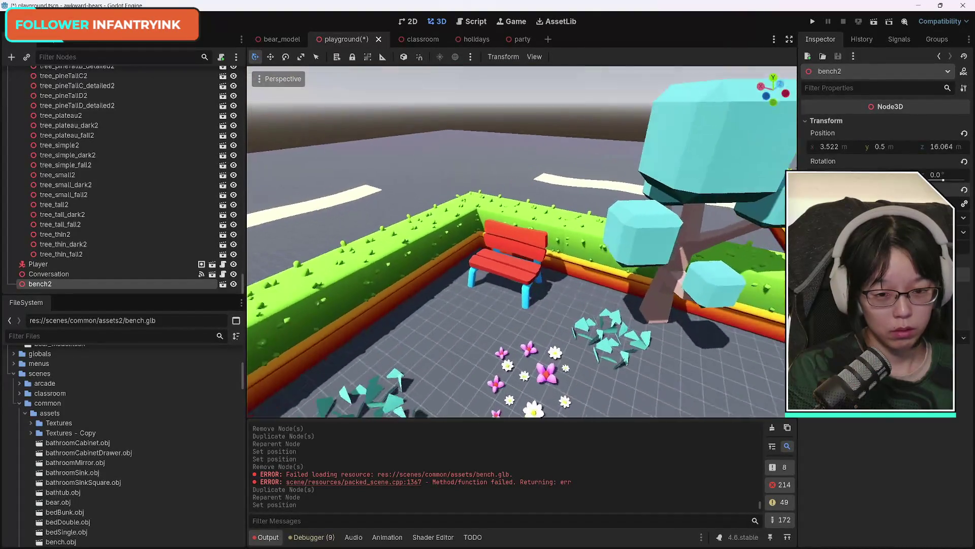
left_click(490, 278)
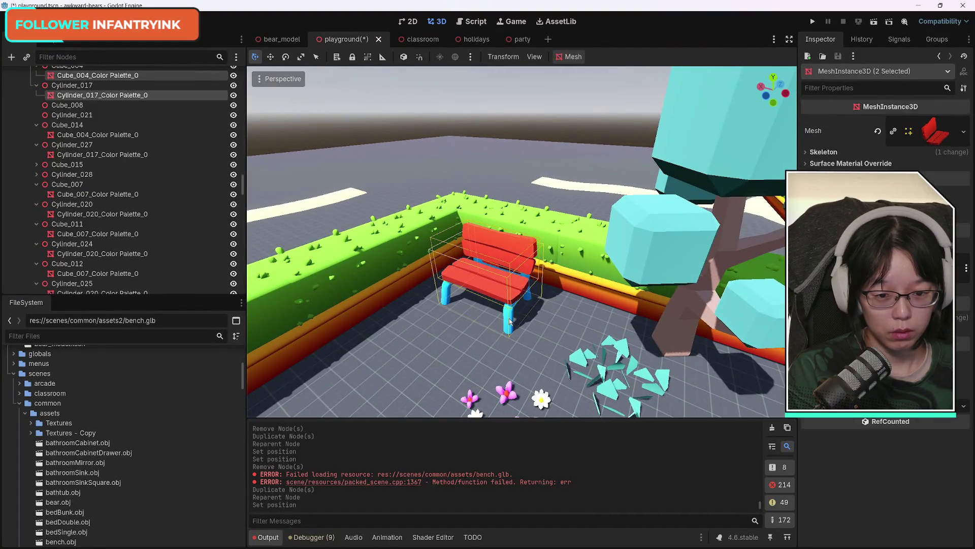
key("Delete")
left_click(461, 282)
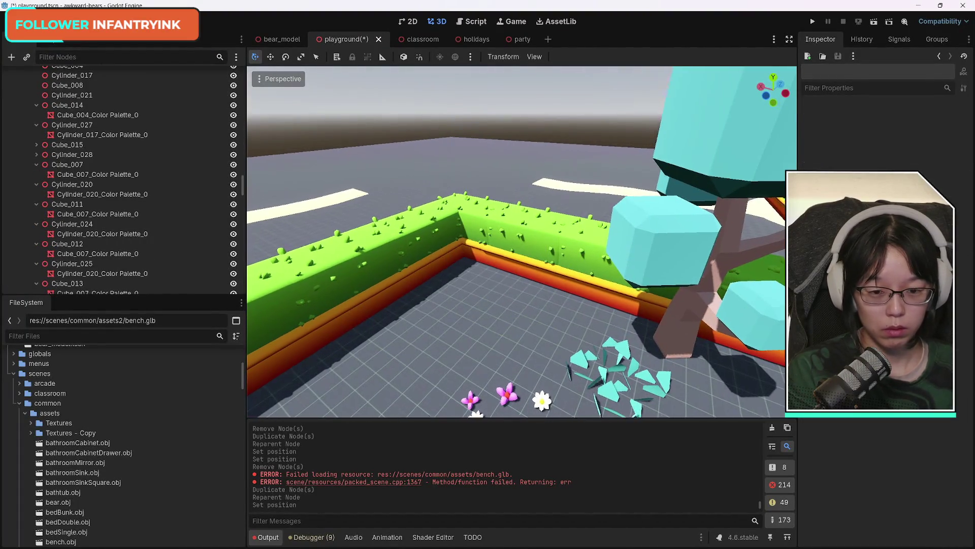
key("s")
Step: Duplicate bench2 as bench3 and move it toward the hedge corner
left_click(483, 275)
left_click(483, 278)
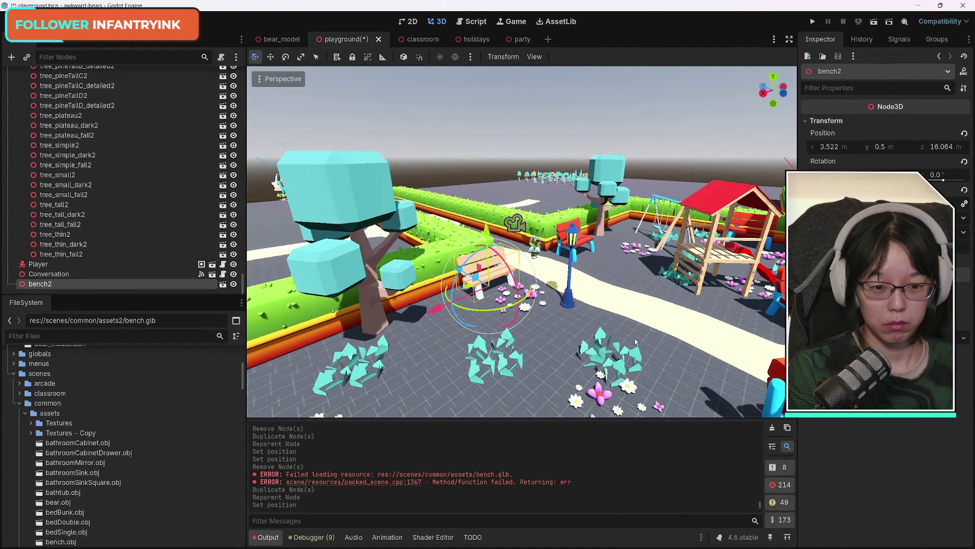
left_click(491, 279)
left_click(493, 277)
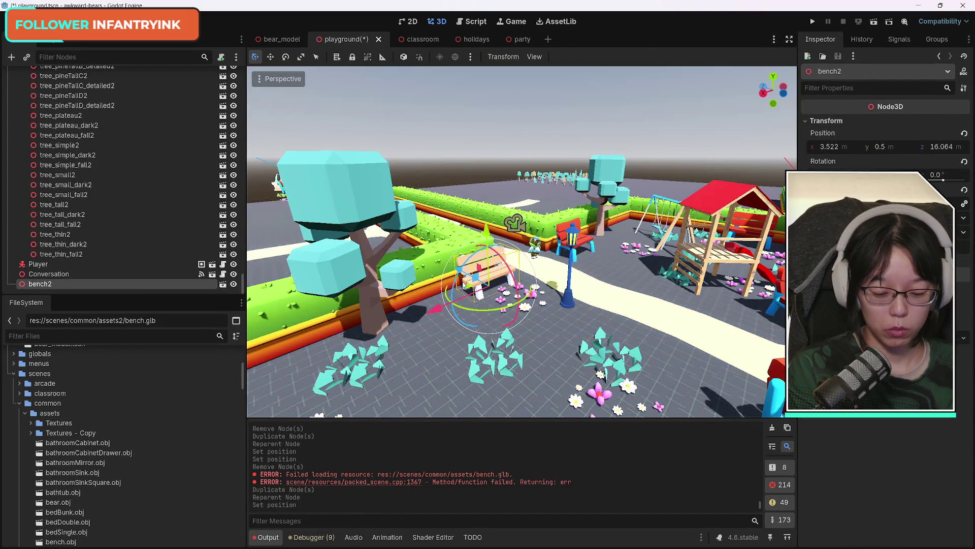
key("ctrl+d")
mouse_move(422, 309)
left_mouse_down()
mouse_move(409, 318)
mouse_move(401, 365)
left_mouse_up()
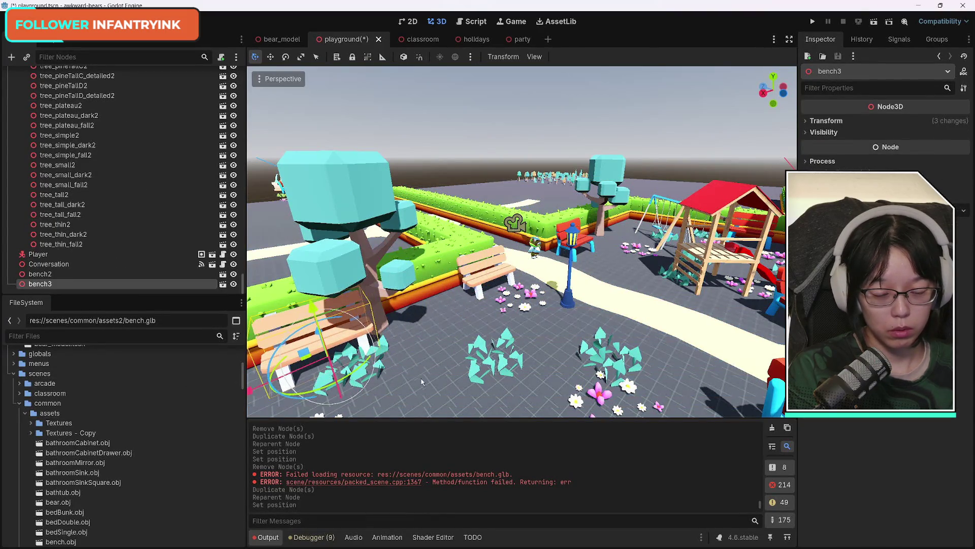
key("f")
left_click_drag(521, 302, 440, 293)
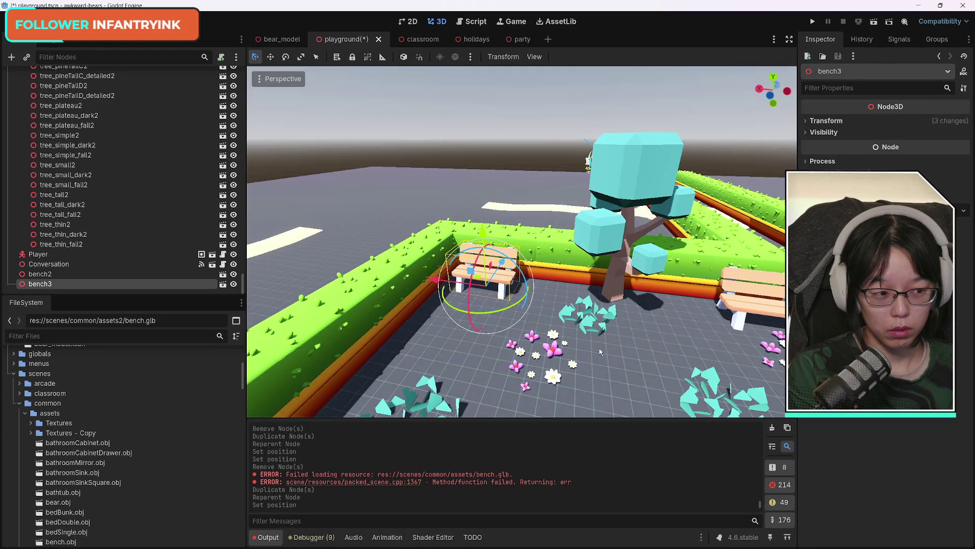
Step: Turn bench3 slightly to face the path, then select the remaining red bench's seat
scroll(600, 352, "down", 5)
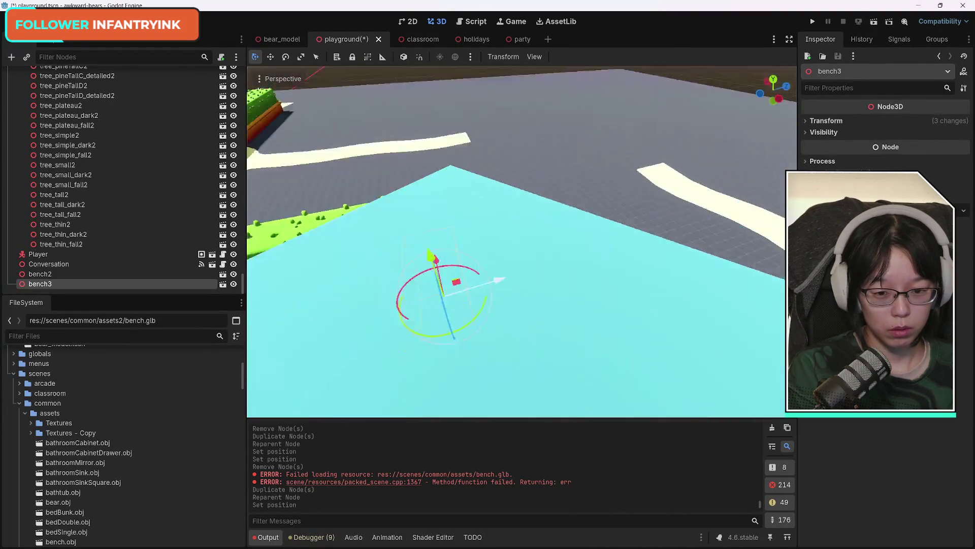
mouse_move(521, 242)
left_mouse_down()
mouse_move(457, 231)
mouse_move(520, 209)
left_mouse_up()
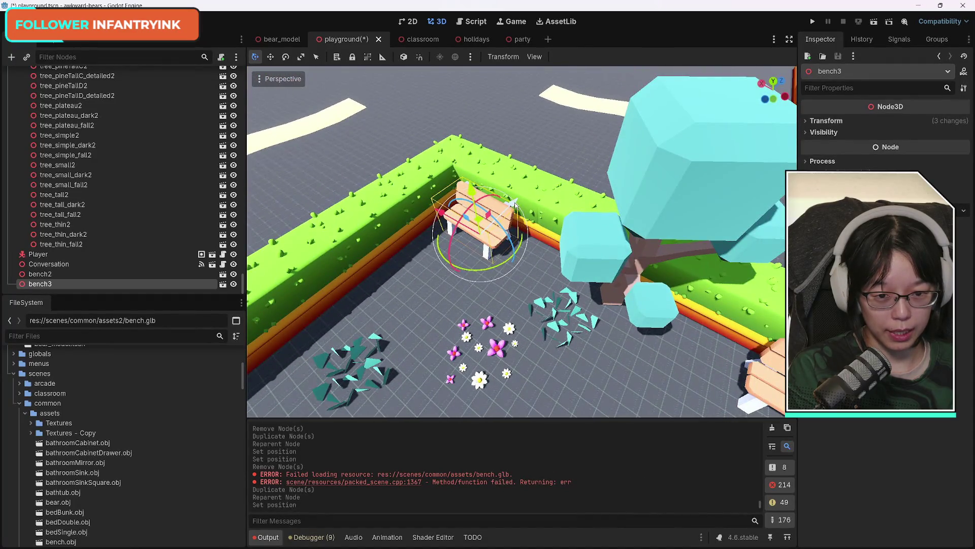
scroll(515, 203, "up", 8)
left_click_drag(513, 290, 506, 318)
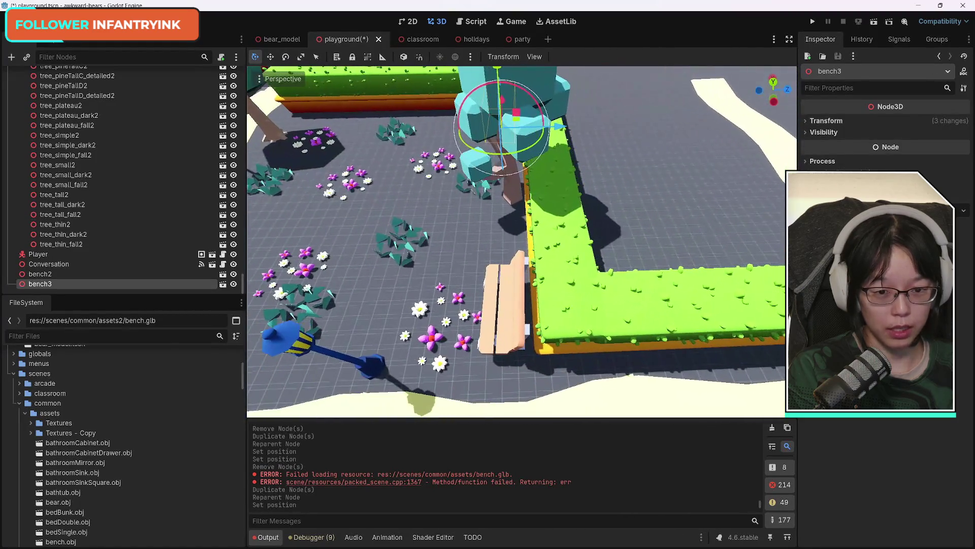
left_click(506, 319)
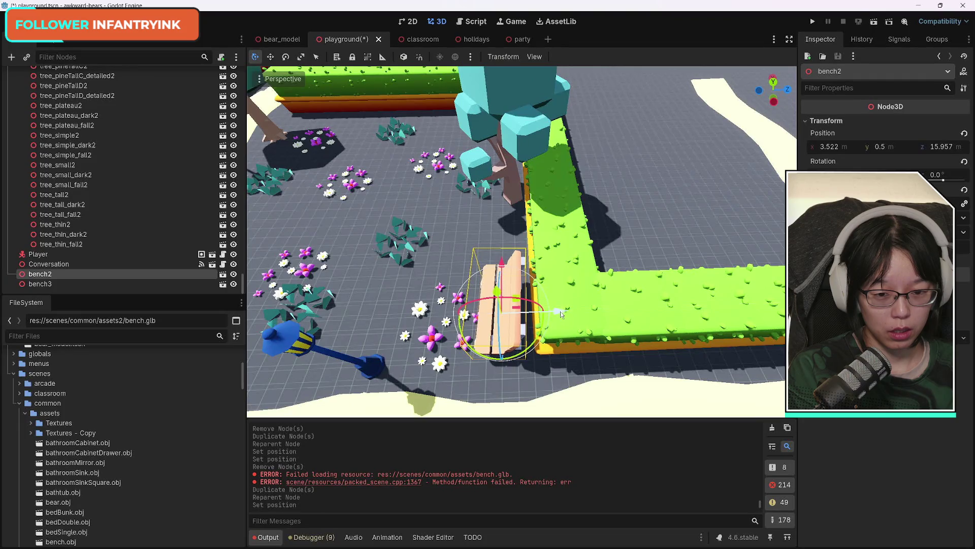
mouse_move(505, 318)
left_mouse_down()
mouse_move(584, 277)
mouse_move(569, 306)
left_mouse_up()
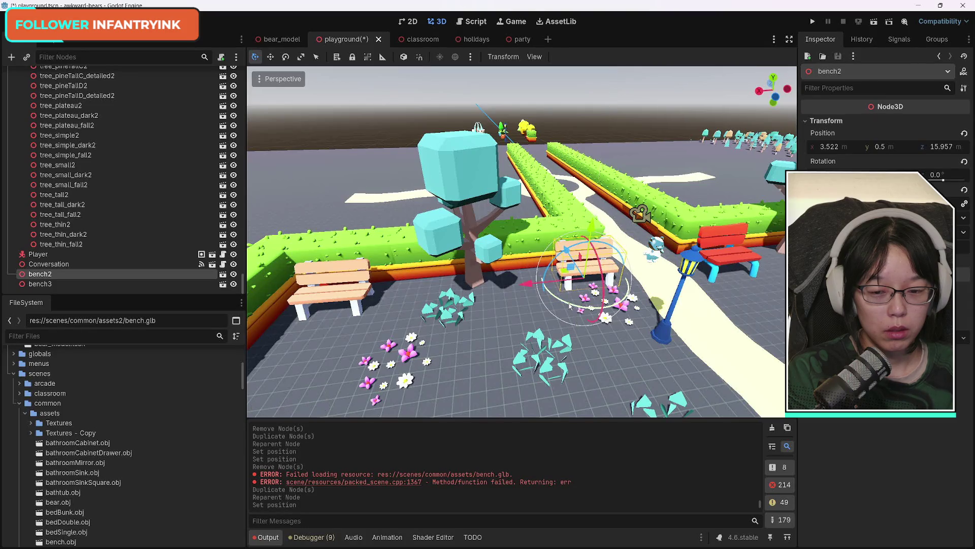
left_click(337, 297)
left_click_drag(350, 333, 373, 344)
left_click_drag(582, 270, 583, 271)
left_click(583, 271)
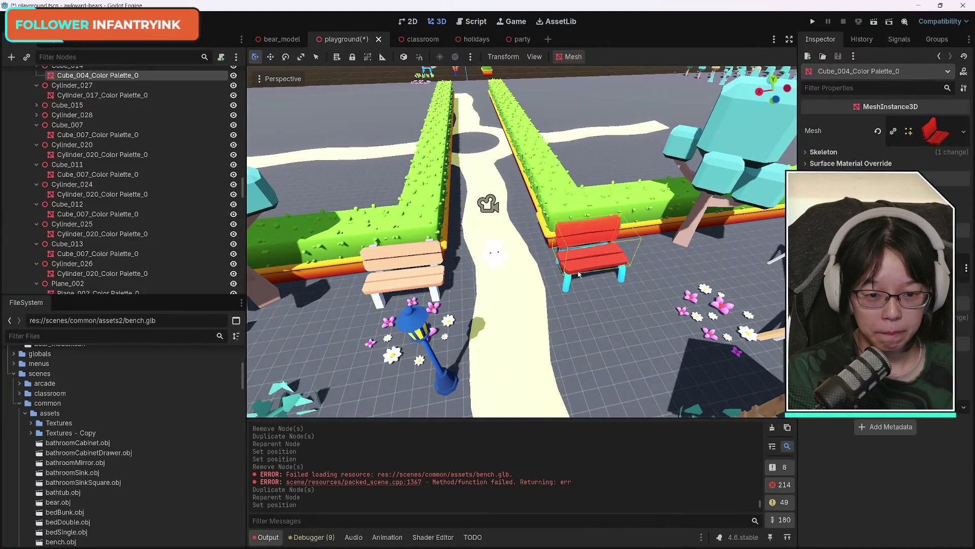
Step: Delete the selected red bench, then duplicate bench2 as bench4 and move it to the other hedge
key("Delete")
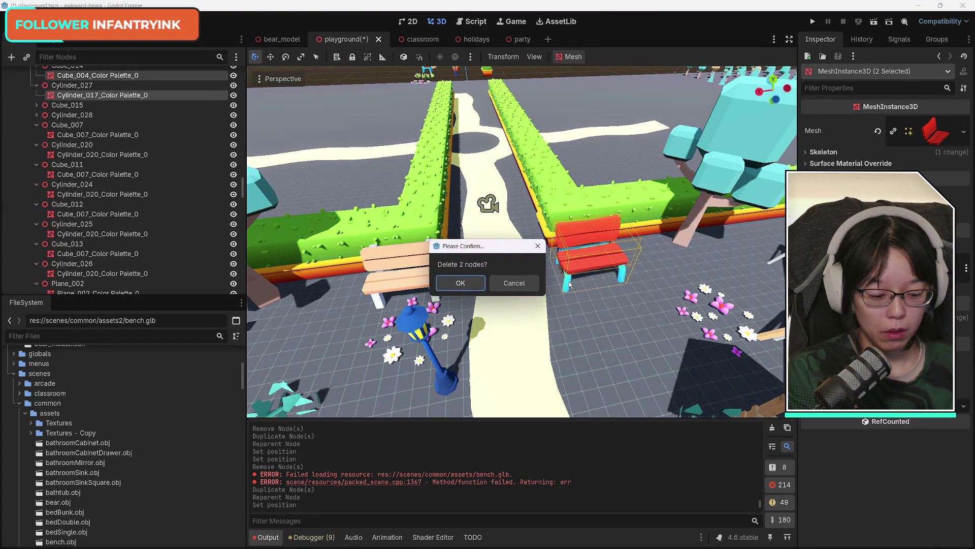
key("Return")
left_click(410, 280)
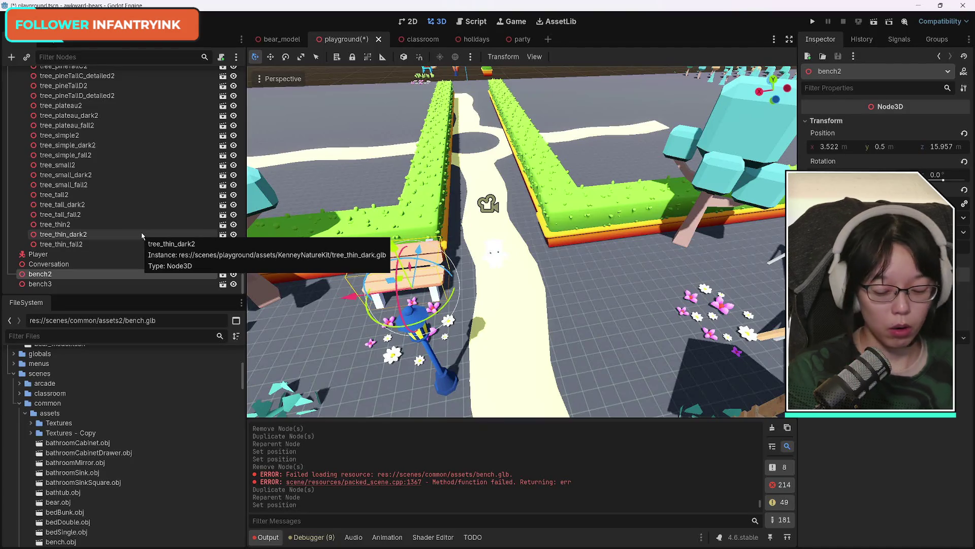
key("ctrl+d")
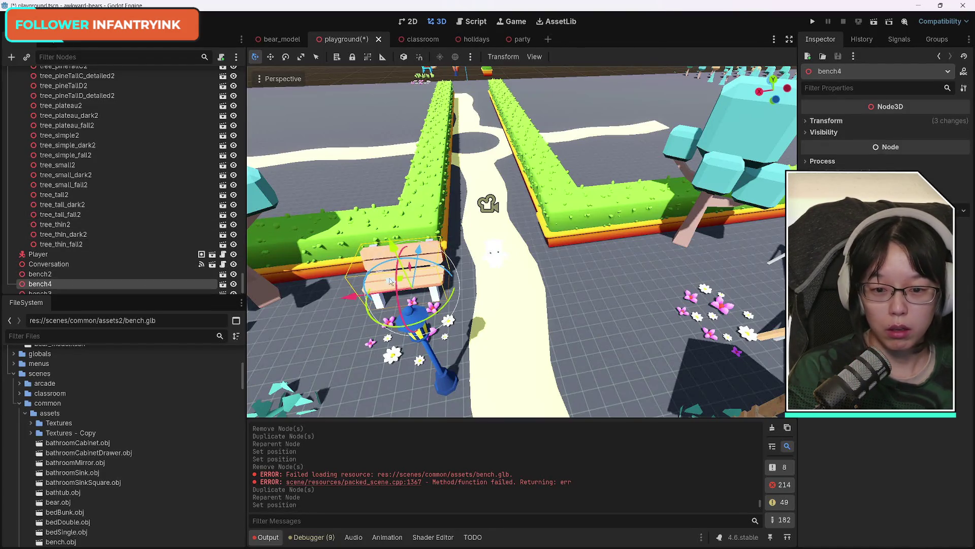
left_click_drag(351, 296, 538, 300)
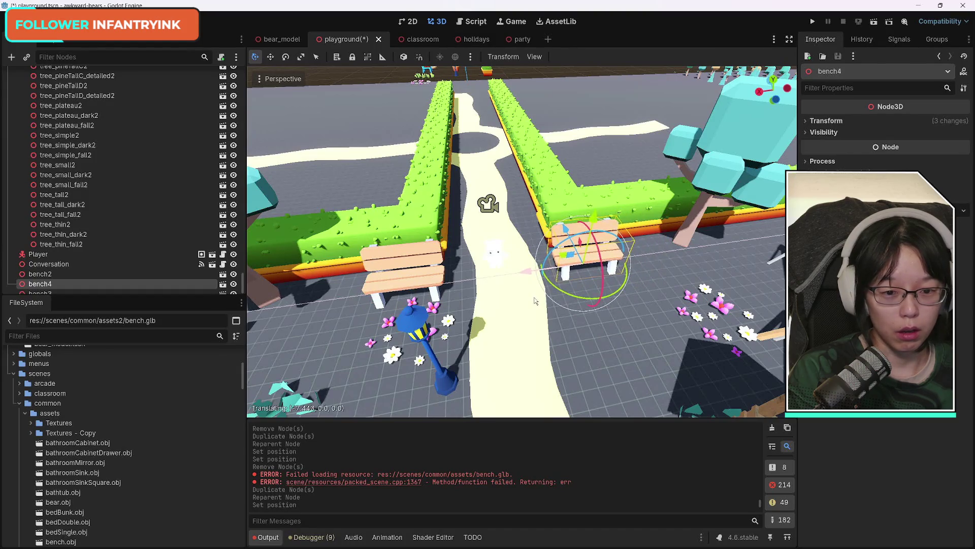
Step: Delete the red bench near the tree
key("w")
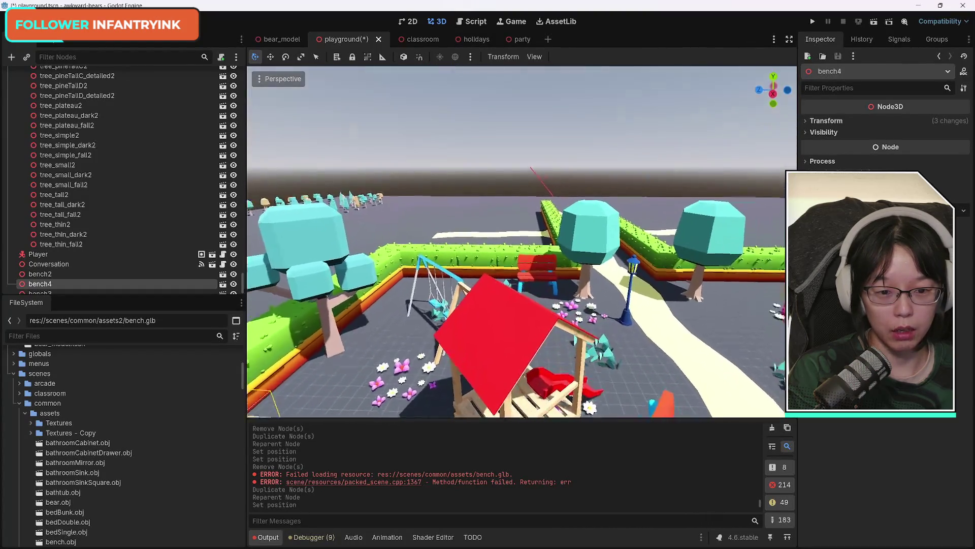
key("s")
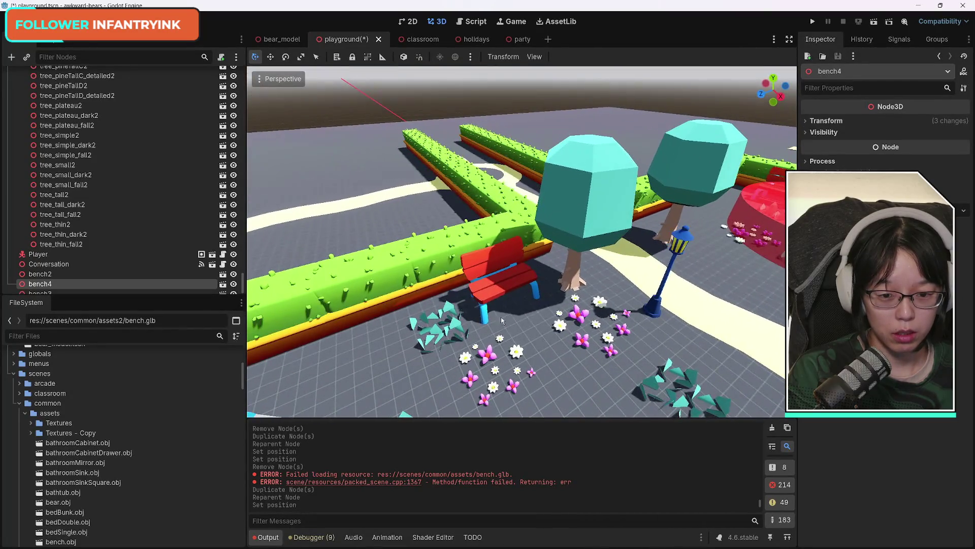
left_click(489, 313)
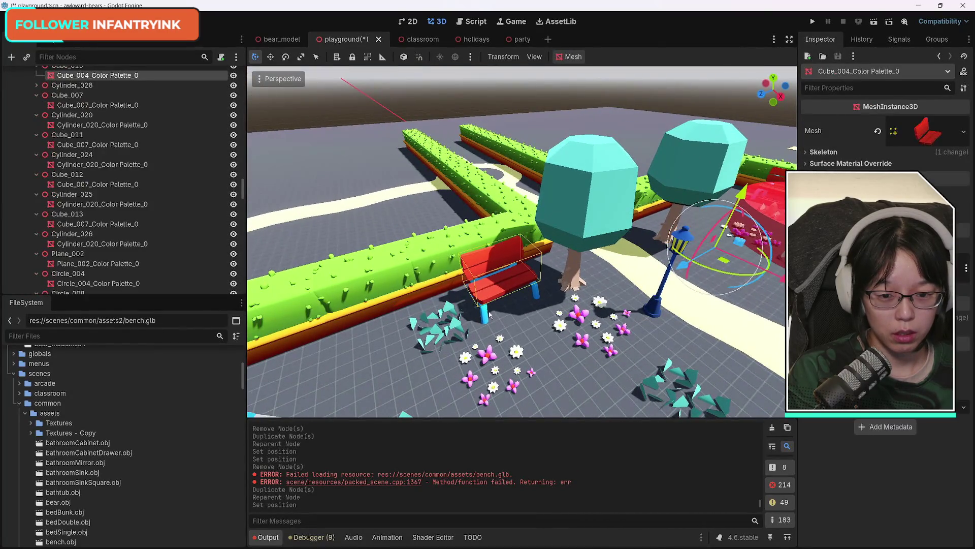
key("Delete")
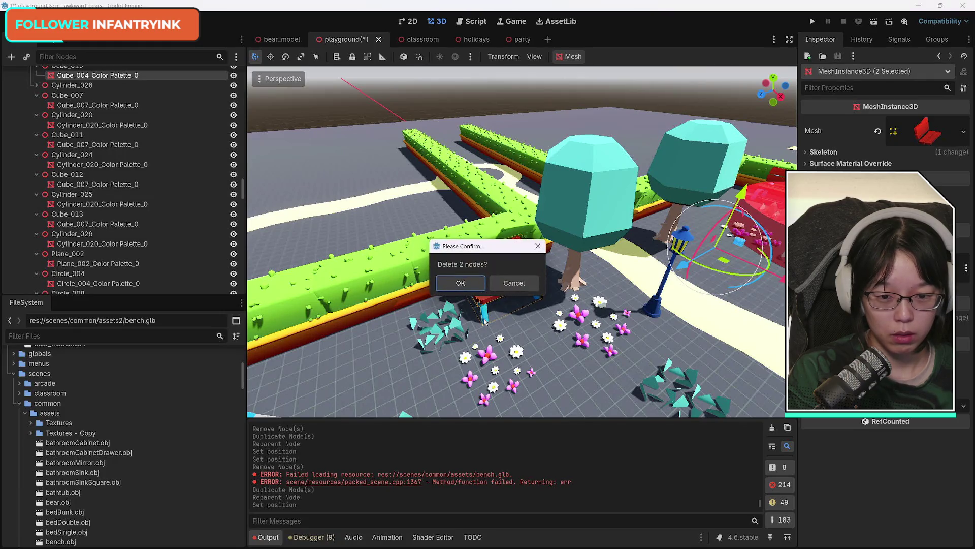
key("Return")
Step: Duplicate wooden bench4 into a new bench copy
key("s")
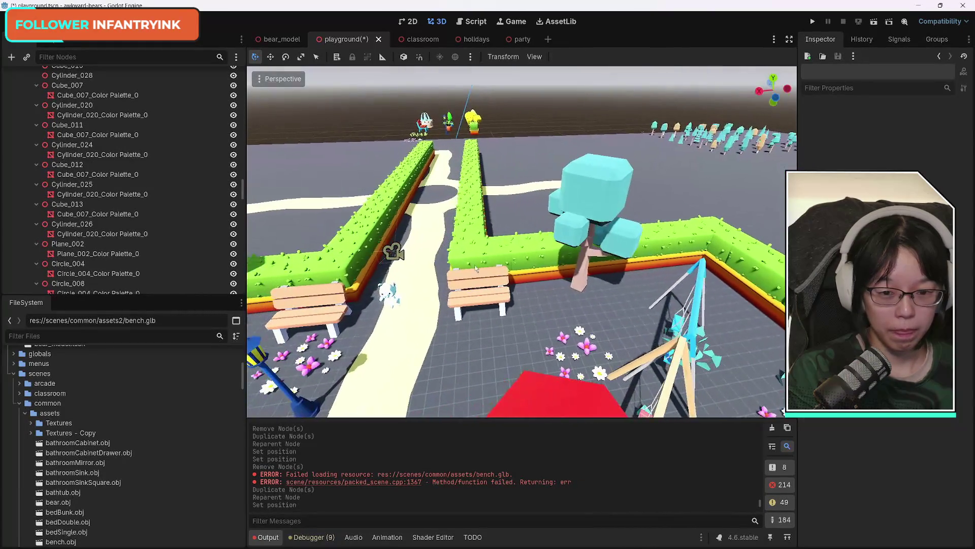
left_click(477, 297)
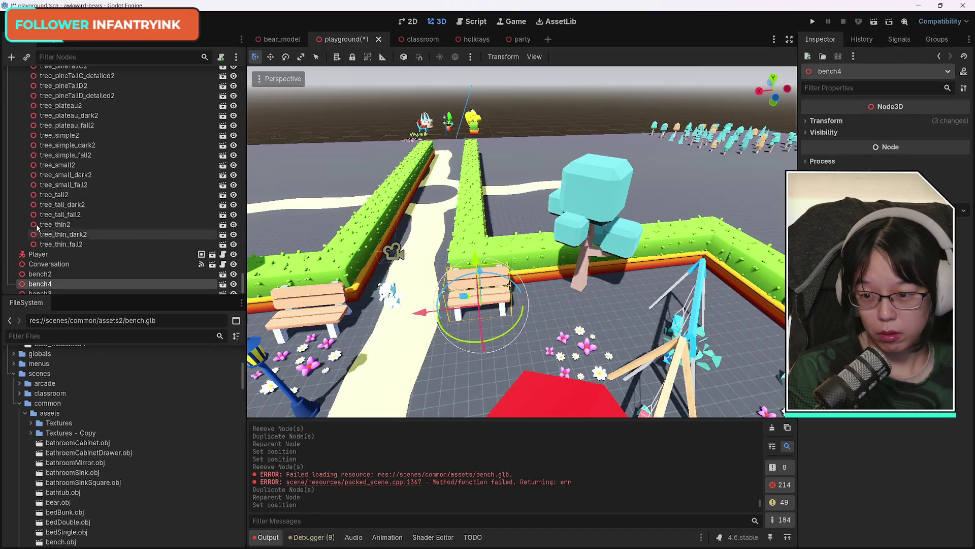
scroll(108, 244, "down", 1)
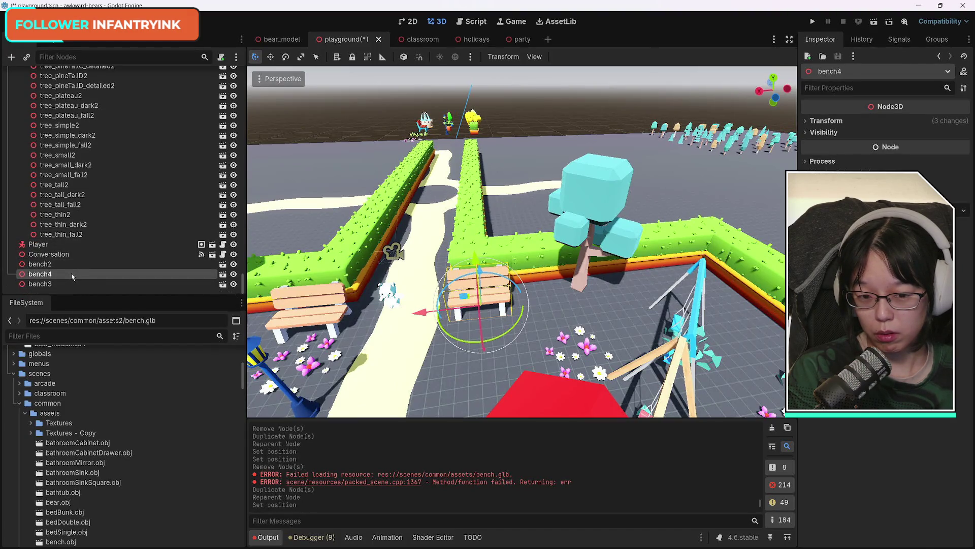
key("ctrl+d")
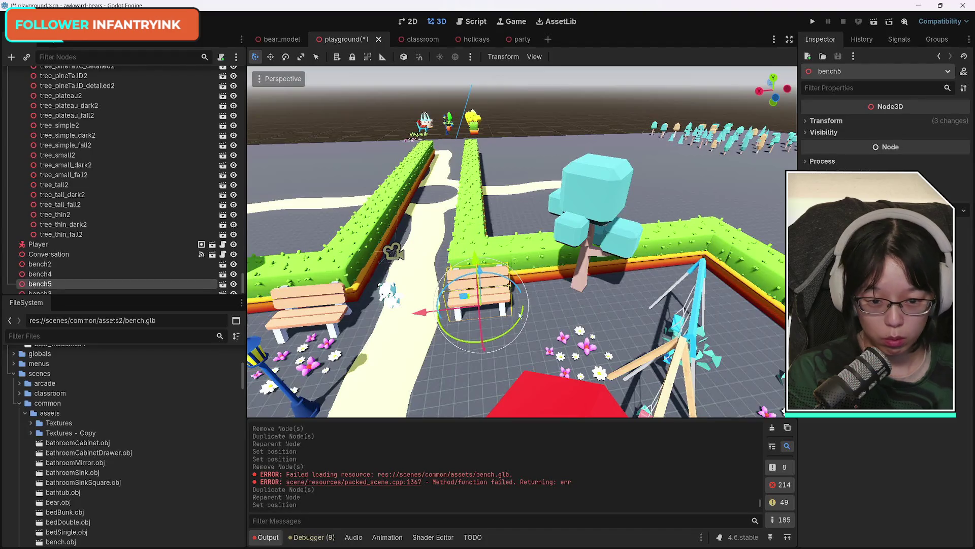
Step: Rotate the bench copy about -98° and slide it sideways along X
mouse_move(522, 316)
left_mouse_down()
mouse_move(468, 350)
mouse_move(478, 349)
left_mouse_up()
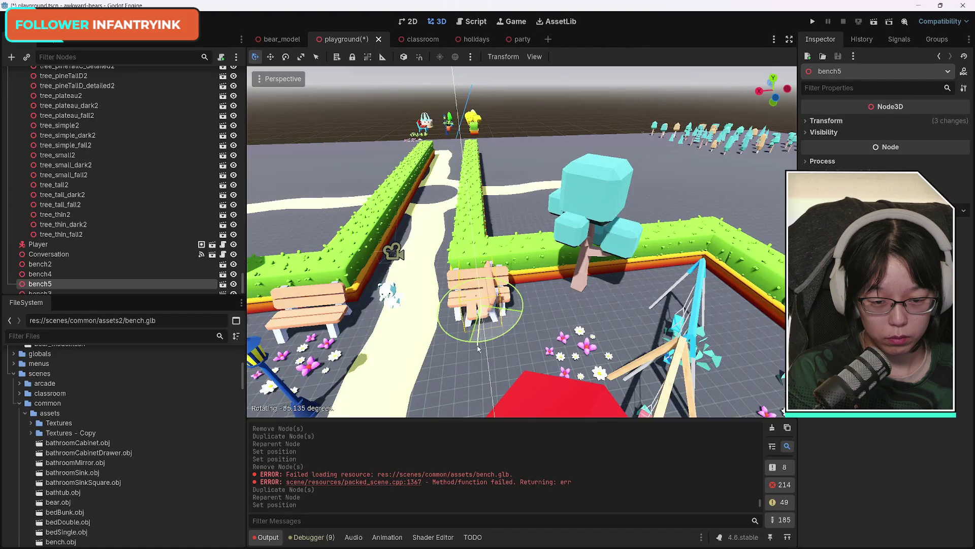
left_click(478, 349)
key("g")
key("x")
left_click_drag(661, 306, 670, 302)
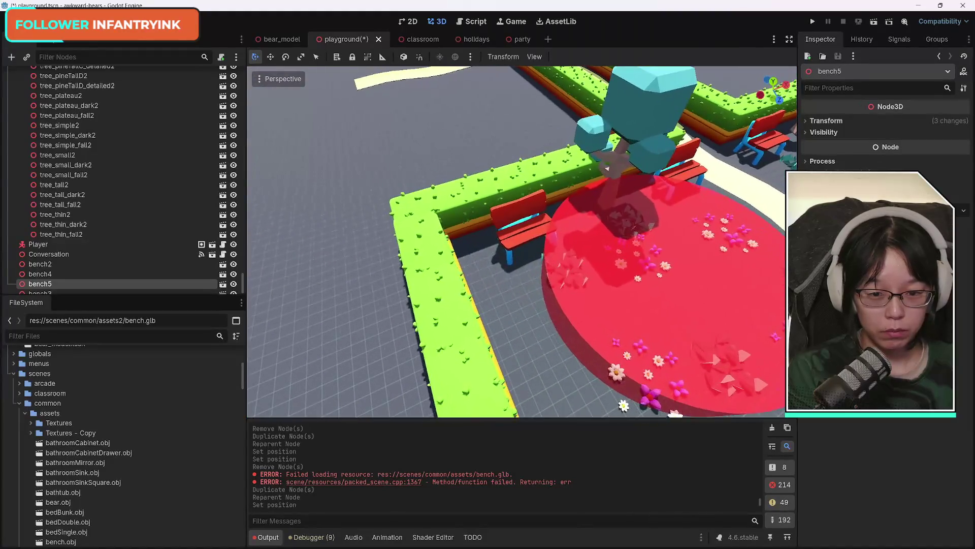
Step: Delete the red bench by the hedge beside the round red platform
left_click(519, 240)
left_click(510, 261, "shift")
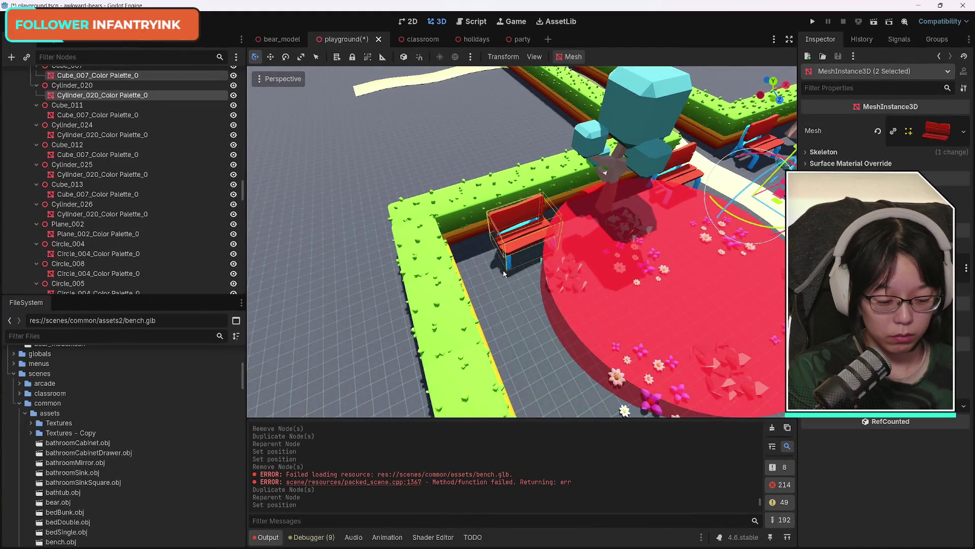
key("Delete")
left_click(461, 286)
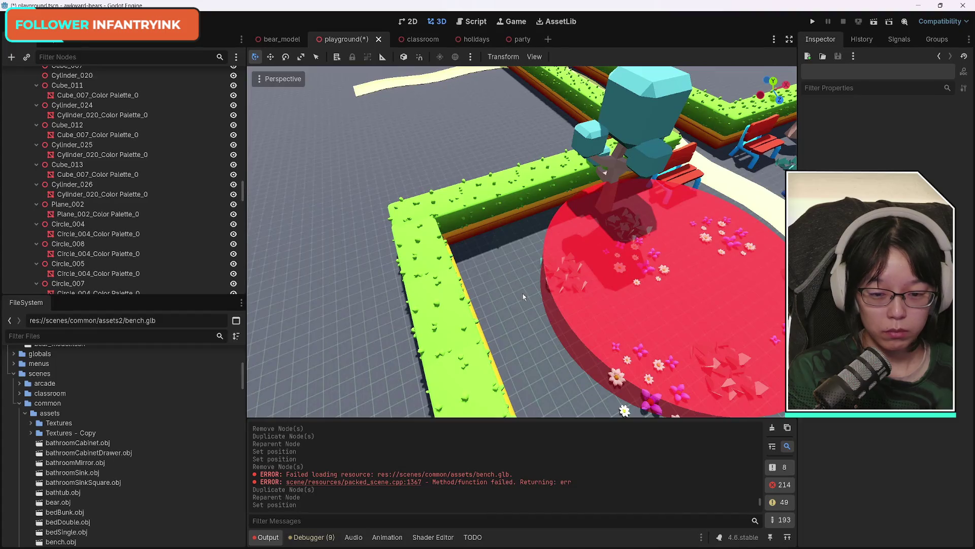
Step: Duplicate bench4 as bench6 and move it into the hedge corner by the red circle
scroll(523, 294, "down", 10)
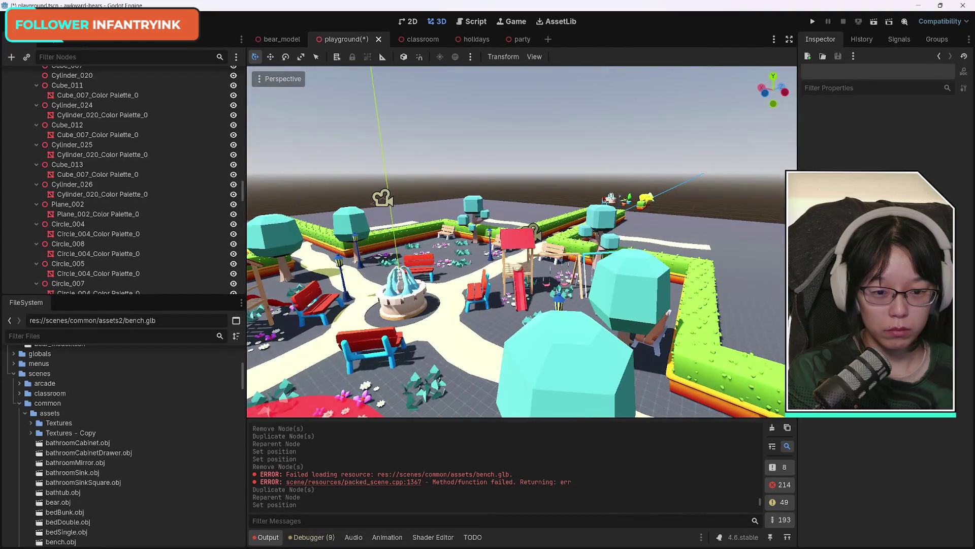
left_click(555, 253)
key("ctrl+d")
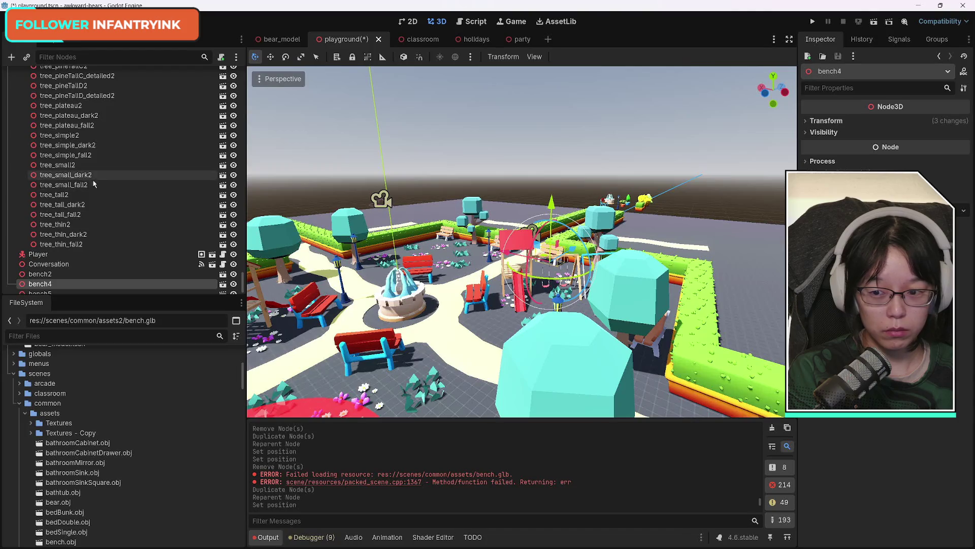
left_click_drag(573, 249, 285, 396)
scroll(284, 396, "up", 5)
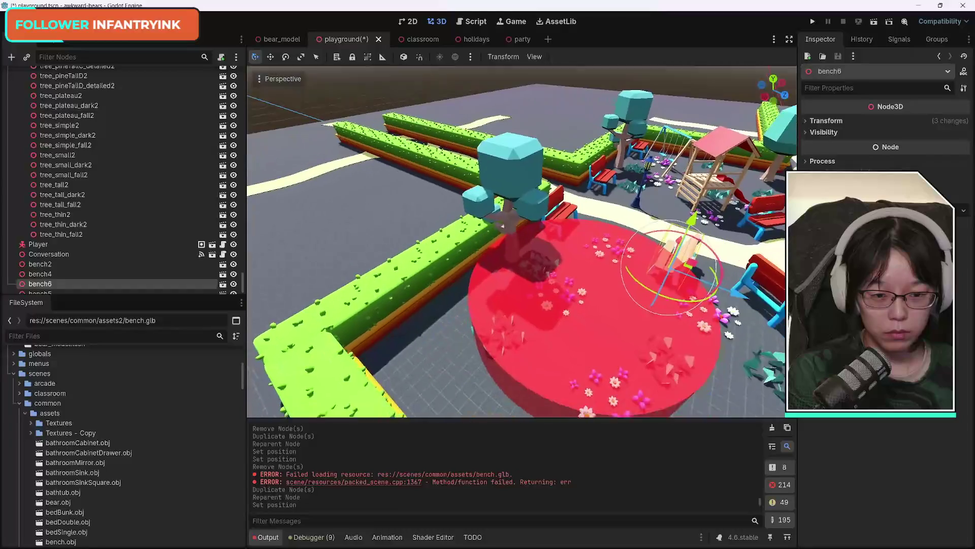
mouse_move(714, 269)
left_mouse_down()
mouse_move(607, 252)
mouse_move(491, 187)
left_mouse_up()
left_click_drag(586, 192, 459, 259)
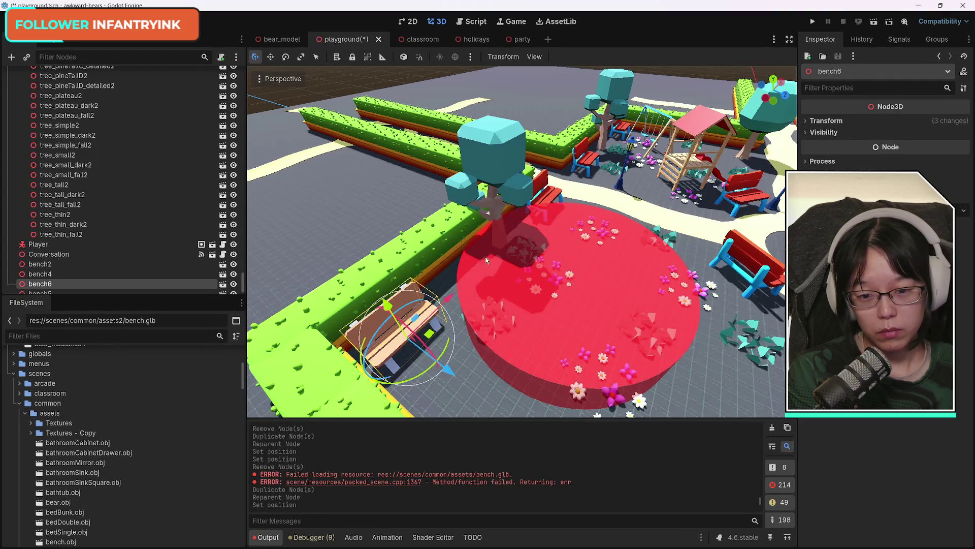
Step: Nudge bench6 against the hedge, straighten it by a couple of degrees, and select the red bench by the tree
mouse_move(470, 296)
left_mouse_down()
mouse_move(500, 236)
mouse_move(404, 186)
left_mouse_up()
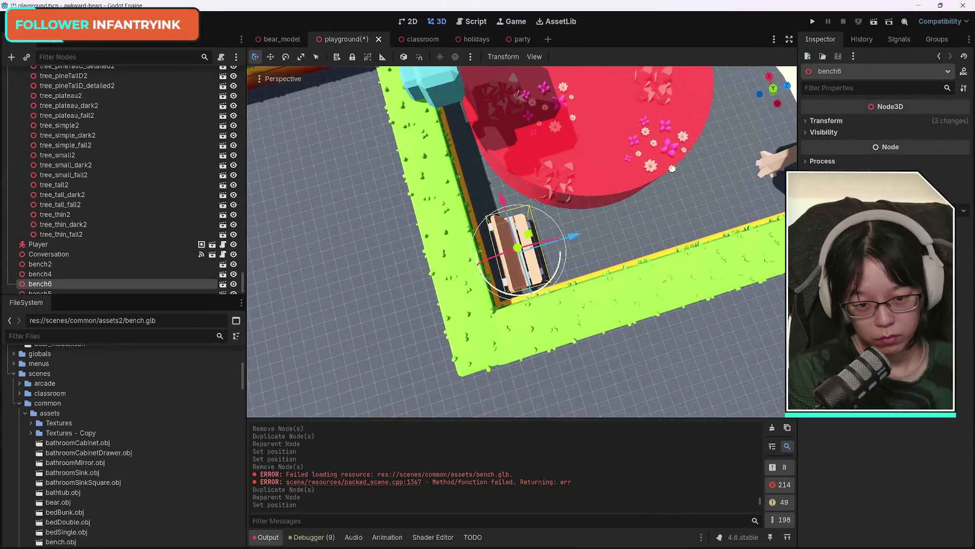
left_click_drag(509, 202, 513, 204)
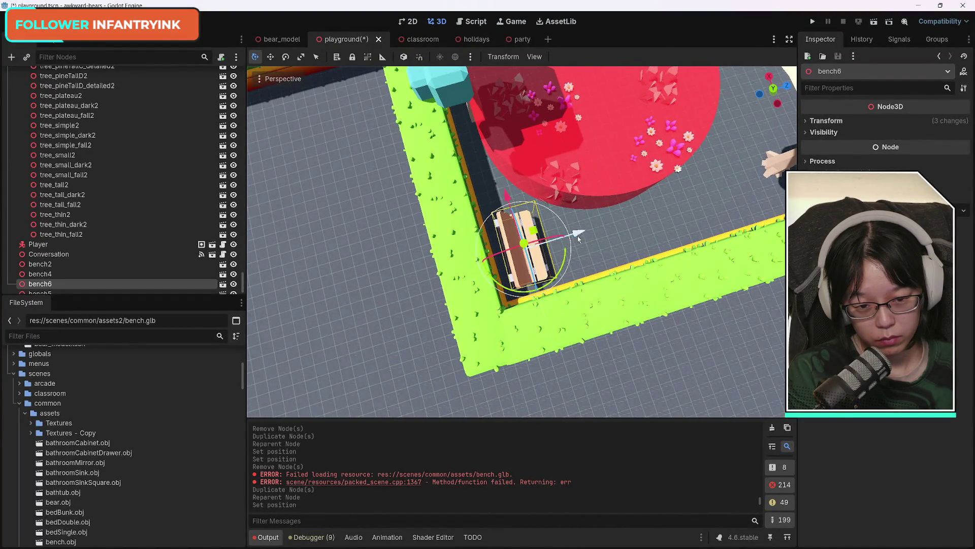
mouse_move(563, 265)
left_mouse_down()
mouse_move(493, 208)
mouse_move(653, 199)
left_mouse_up()
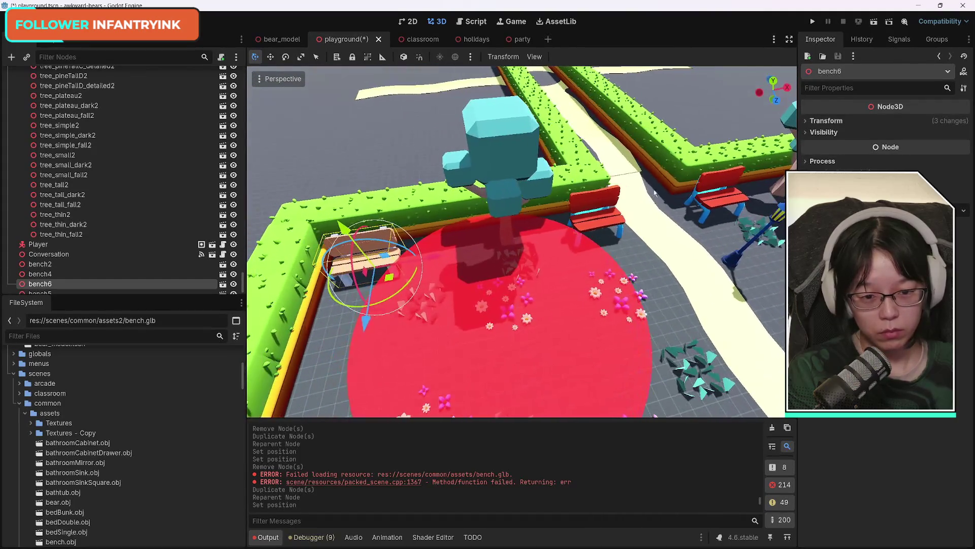
left_click(619, 222)
Step: Delete the red bench by the tree and move a wooden bench copy beside the path
key("Delete")
key("Return")
left_click(320, 257)
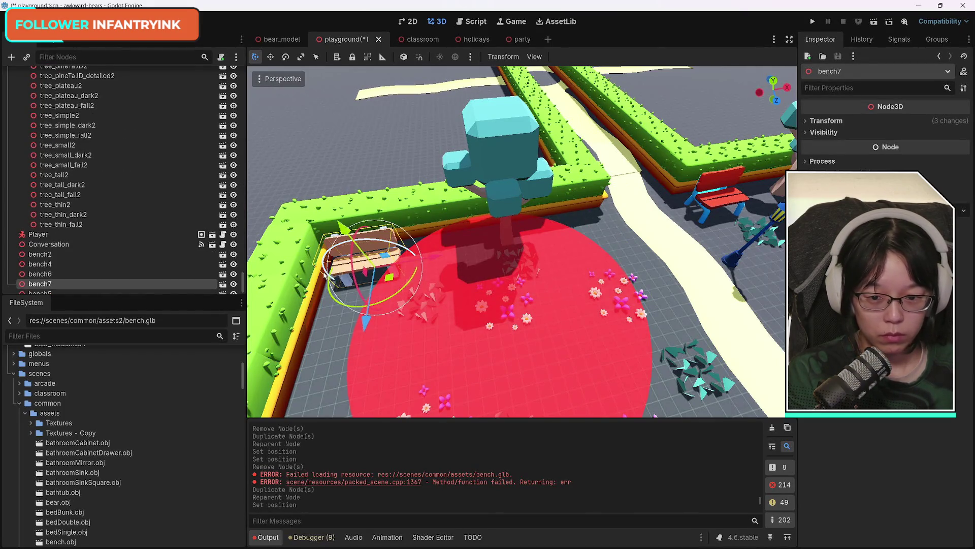
mouse_move(431, 260)
left_mouse_down()
mouse_move(649, 228)
mouse_move(667, 278)
left_mouse_up()
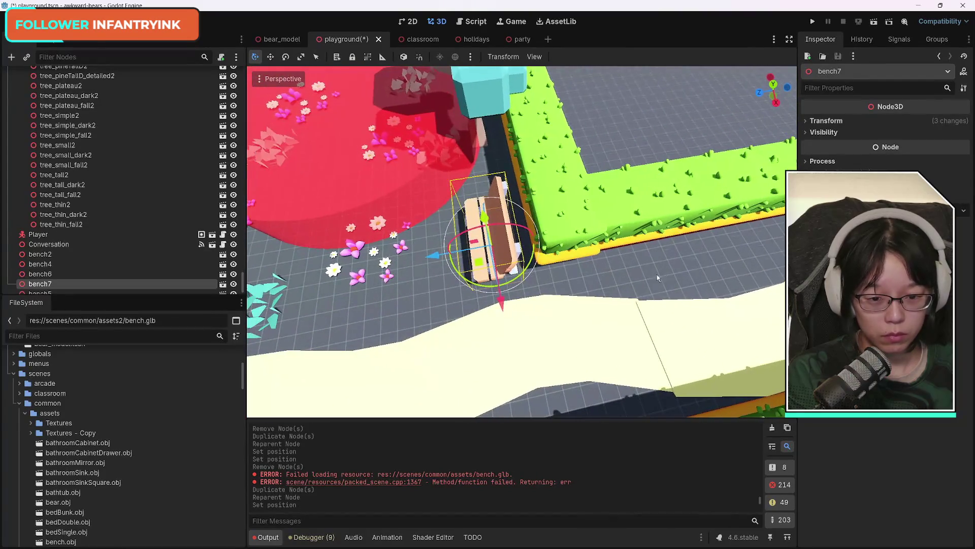
mouse_move(500, 300)
left_mouse_down()
mouse_move(444, 284)
mouse_move(436, 264)
mouse_move(447, 244)
mouse_move(462, 279)
left_mouse_up()
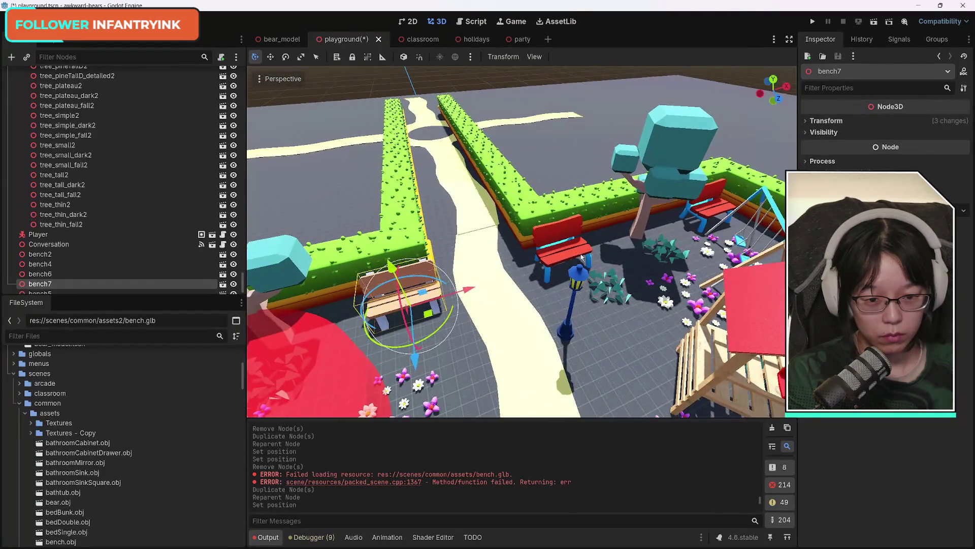
Step: Remove the red bench by the lamp, then duplicate bench7 as bench8 and move it toward the lamp
left_click(552, 272)
left_click(548, 278, "shift")
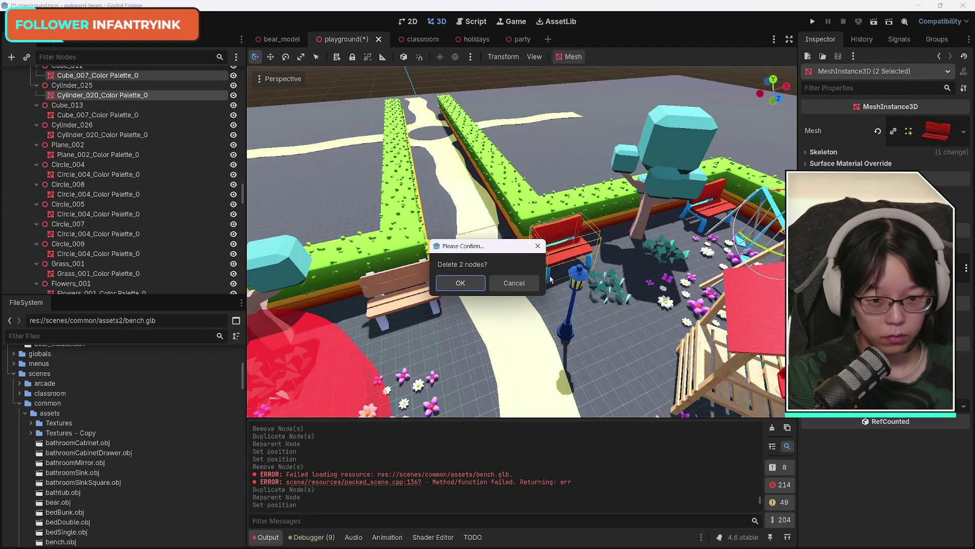
key("Return")
left_click(389, 302)
key("ctrl+d")
mouse_move(438, 322)
left_mouse_down()
mouse_move(617, 270)
mouse_move(581, 246)
left_mouse_up()
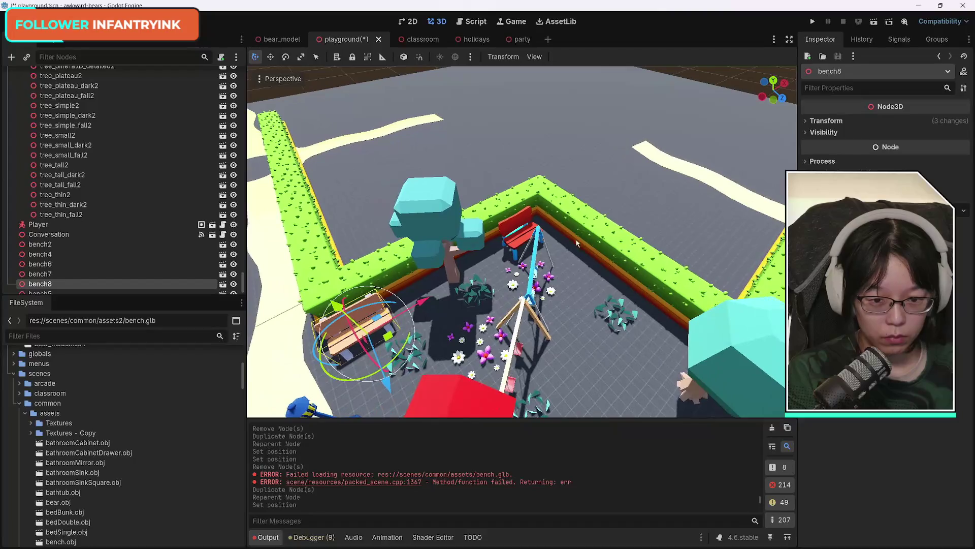
left_click(519, 239)
Step: Delete the red bench in the hedge corner
left_click(514, 263, "shift")
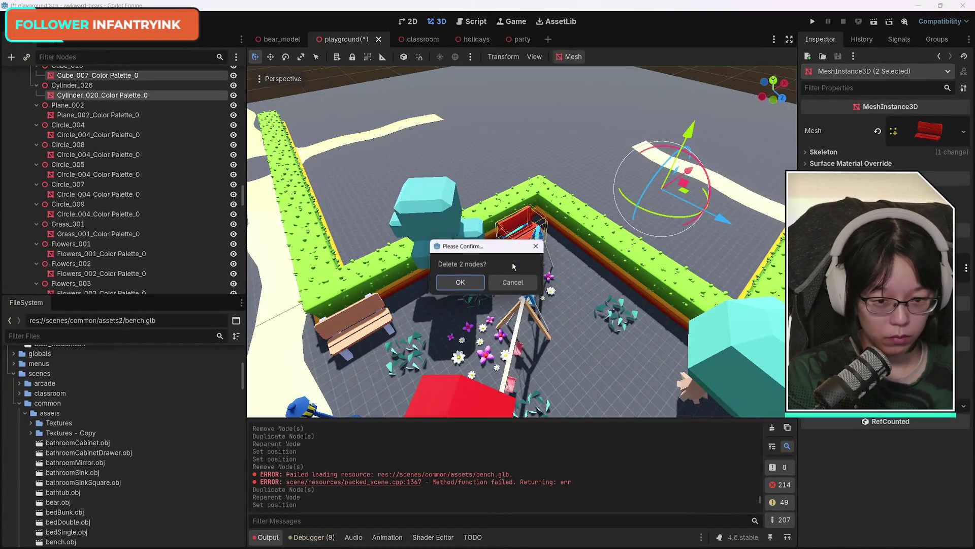
key("Return")
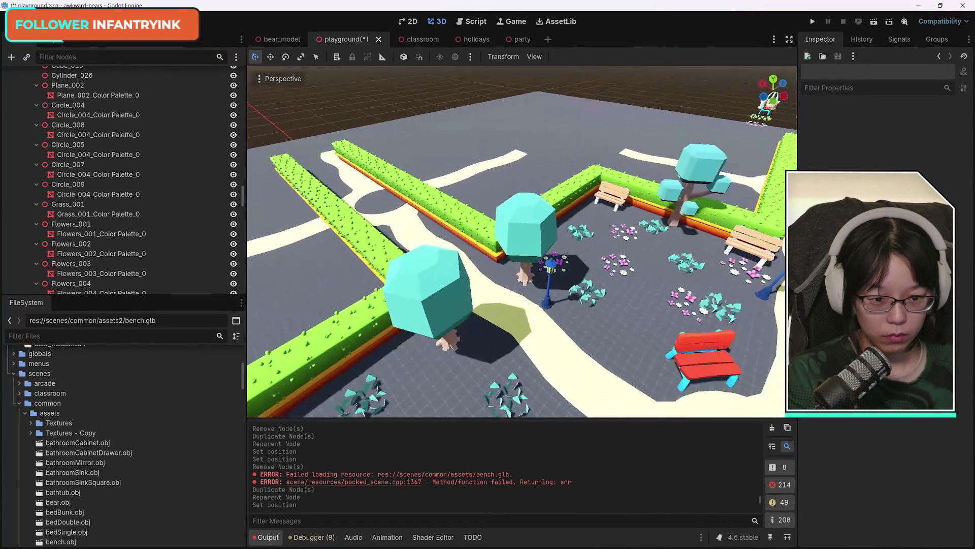
mouse_move(523, 244)
left_mouse_down()
mouse_move(559, 238)
mouse_move(530, 257)
mouse_move(540, 279)
left_mouse_up()
Step: Duplicate bench8 as bench9, rotate it a quarter turn, and nudge it along Z against the hedge
left_click(480, 250)
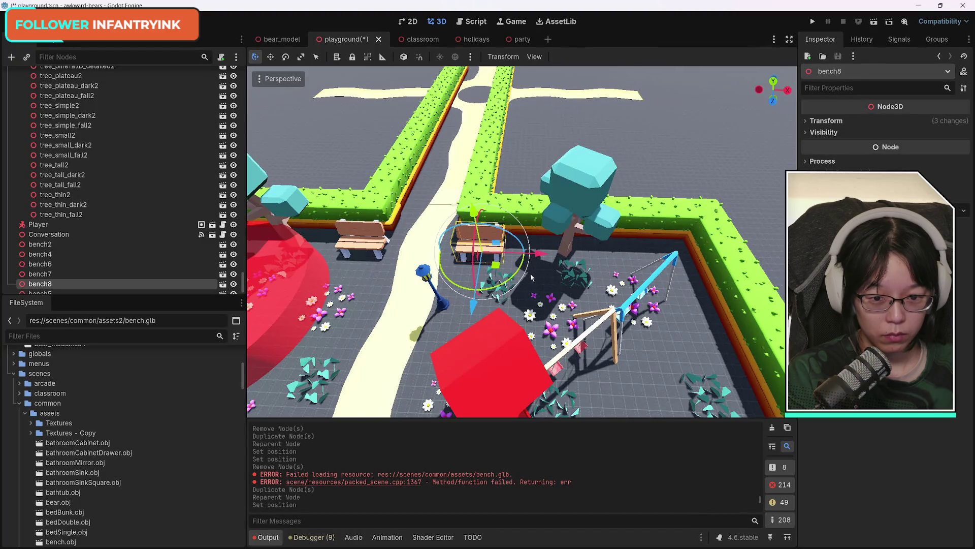
key("ctrl+d")
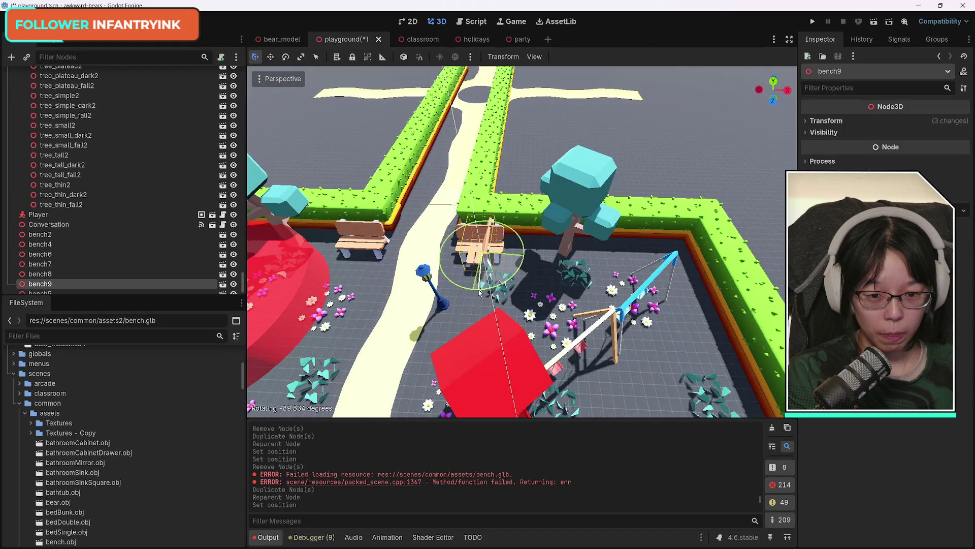
mouse_move(478, 292)
left_mouse_down()
mouse_move(470, 348)
mouse_move(749, 356)
left_mouse_up()
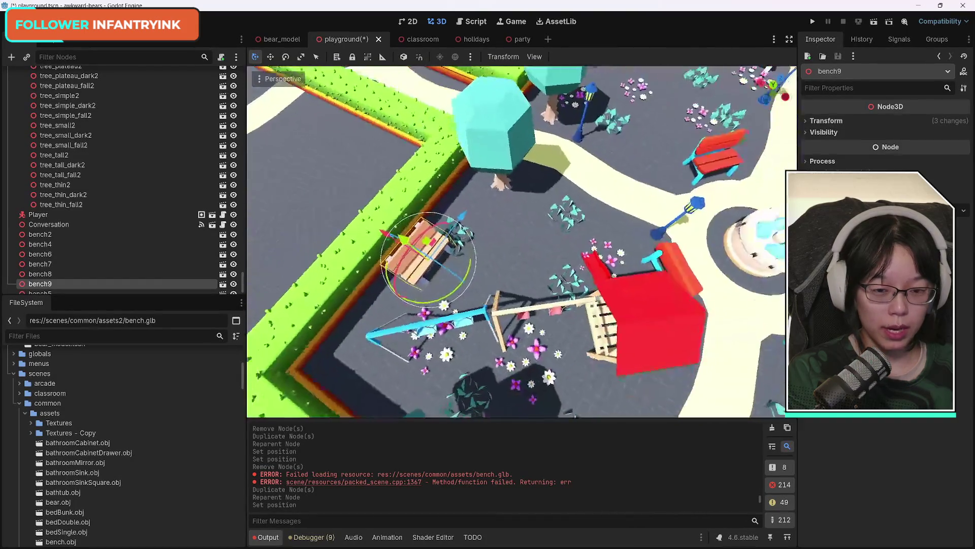
left_click_drag(522, 241, 522, 241)
left_click_drag(638, 343, 637, 343)
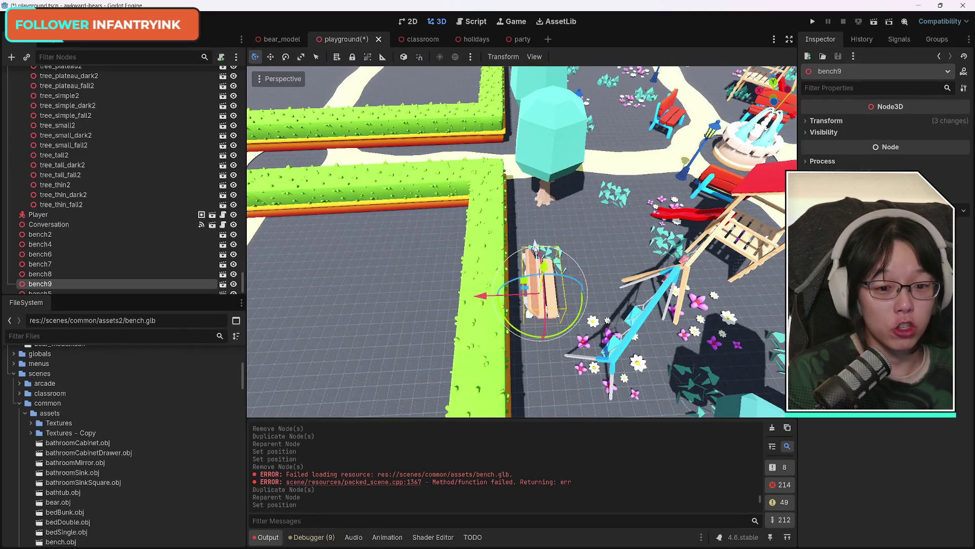
scroll(535, 247, "down", 3)
scroll(605, 246, "up", 5)
left_click_drag(598, 257, 595, 262)
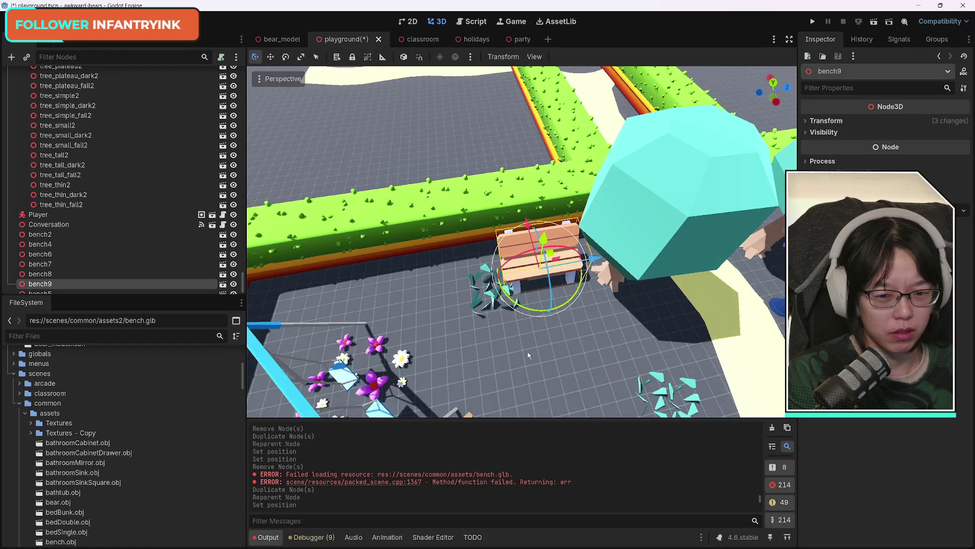
scroll(532, 354, "down", 3)
scroll(532, 354, "up", 4)
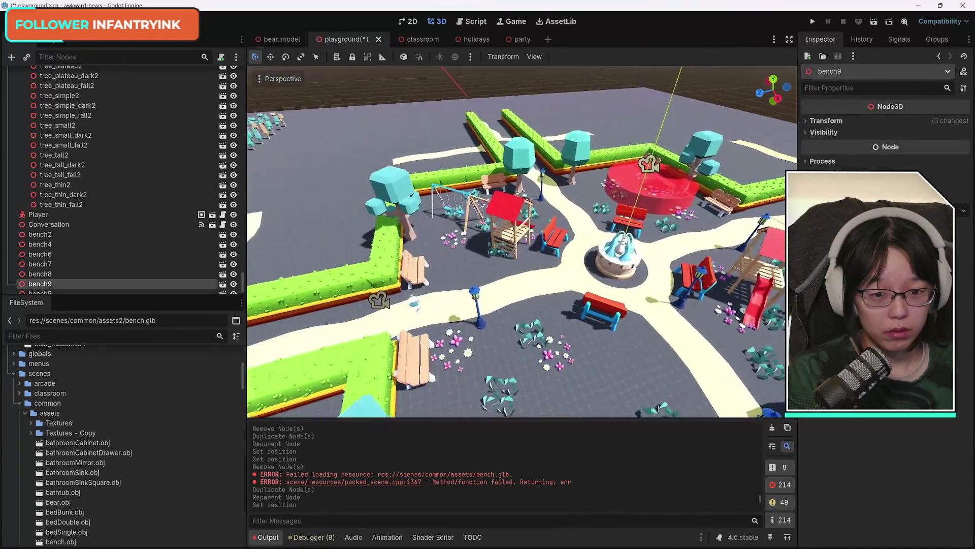
Step: Save the playground scene with Ctrl+S
key("ctrl+s")
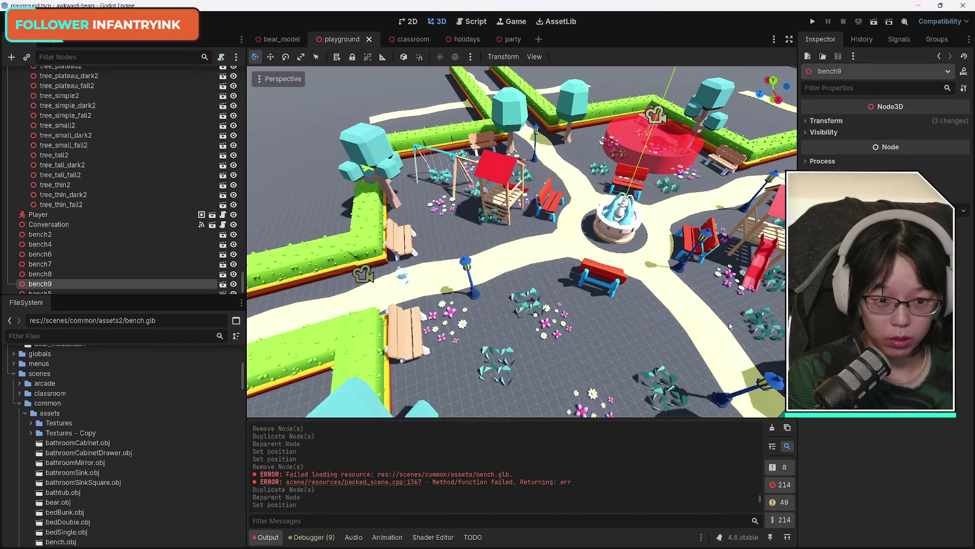
scroll(645, 370, "down", 5)
scroll(646, 370, "up", 5)
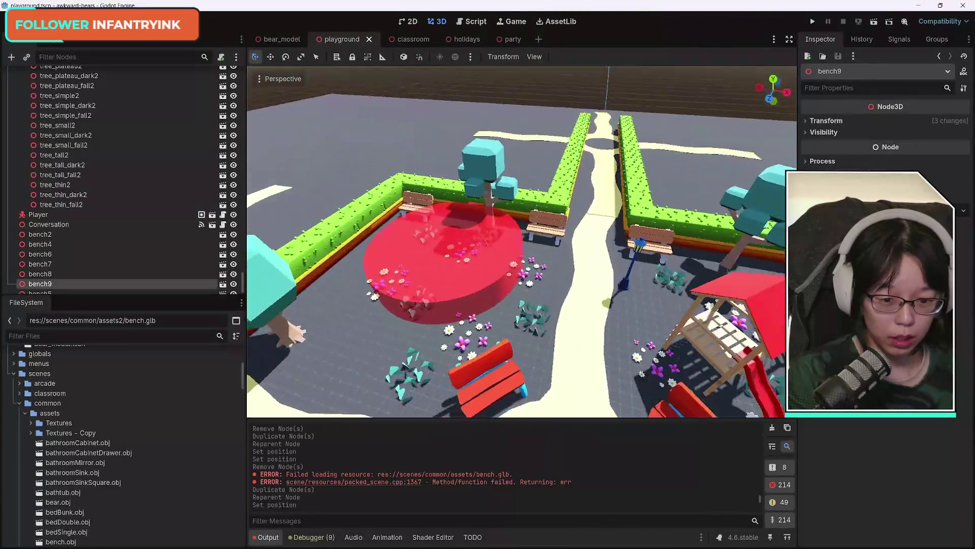
scroll(522, 241, "down", 3)
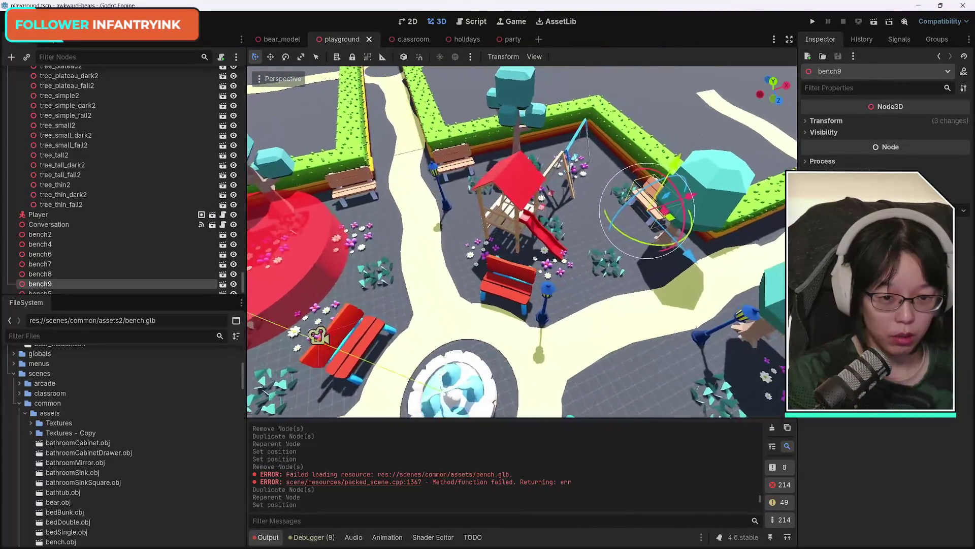
scroll(575, 297, "up", 3)
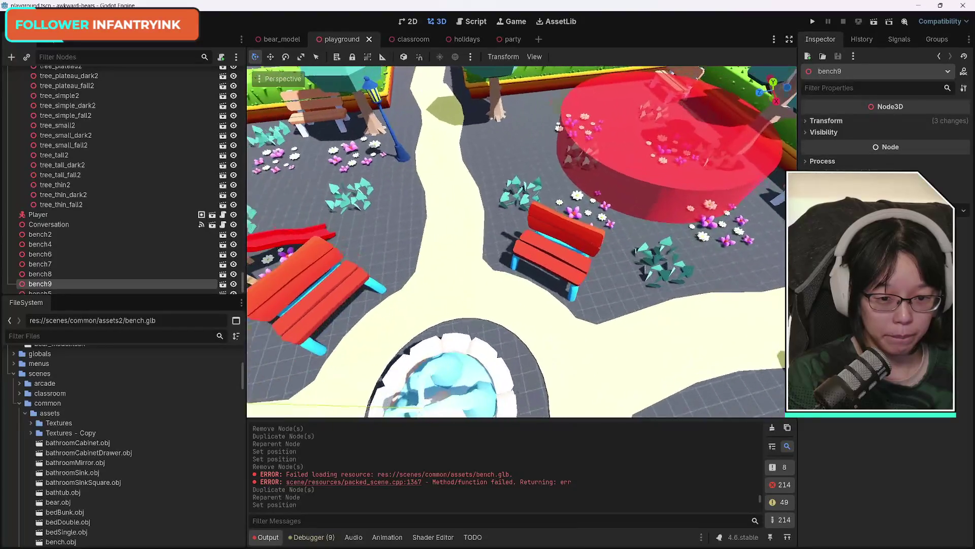
Step: Inspect a red bench by selecting its seat and leg meshes, then select bench2
left_click(553, 294)
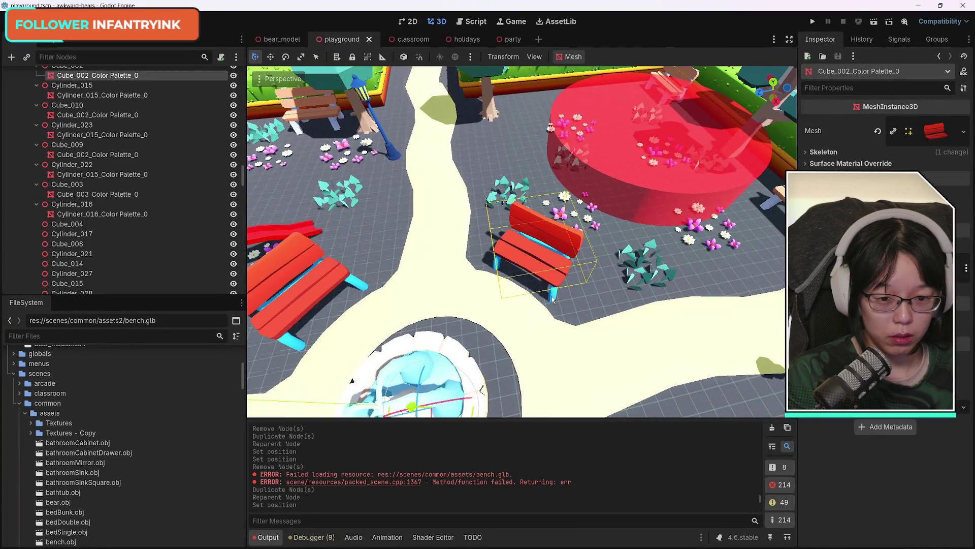
left_click(552, 298, "shift")
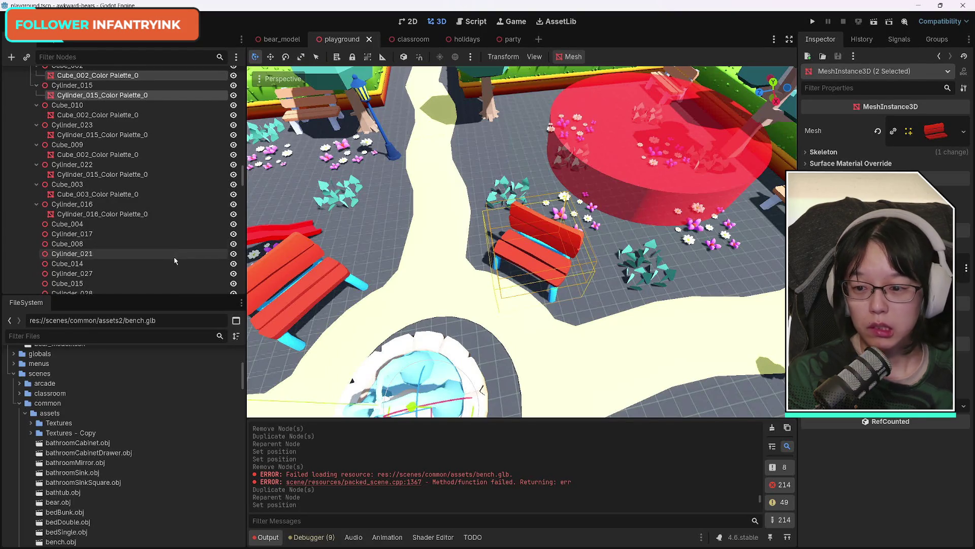
scroll(169, 264, "down", 10)
scroll(168, 272, "down", 15)
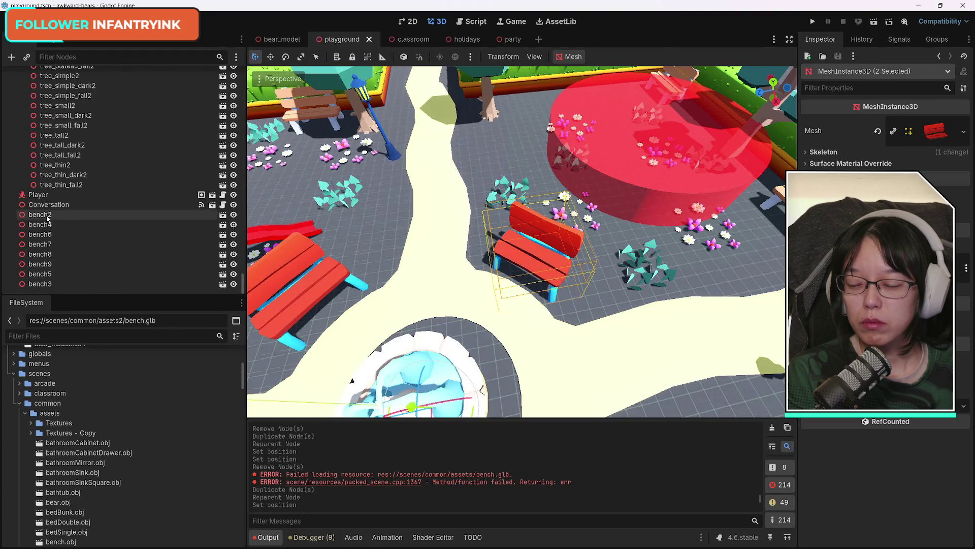
left_click(47, 218)
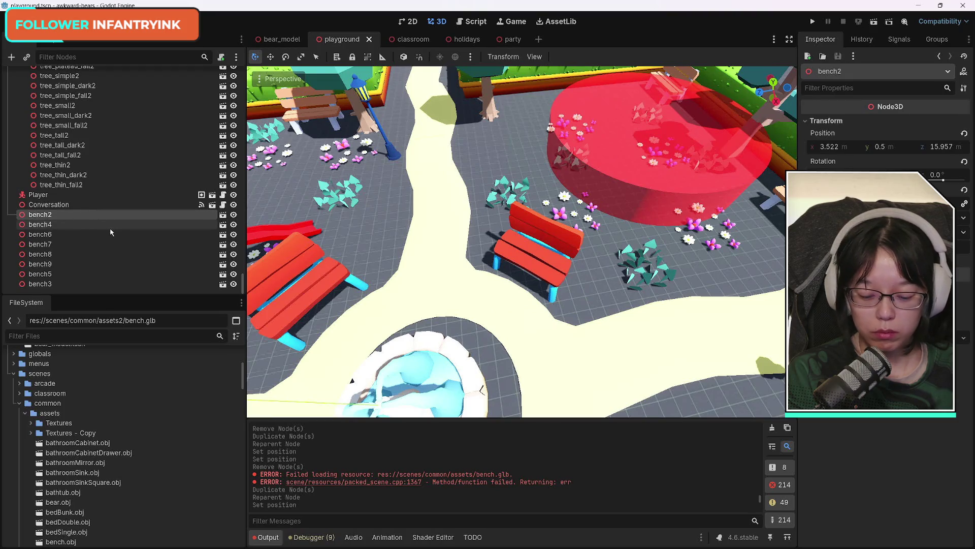
Step: Duplicate bench2 into bench10 and move it toward a red bench
key("ctrl+d")
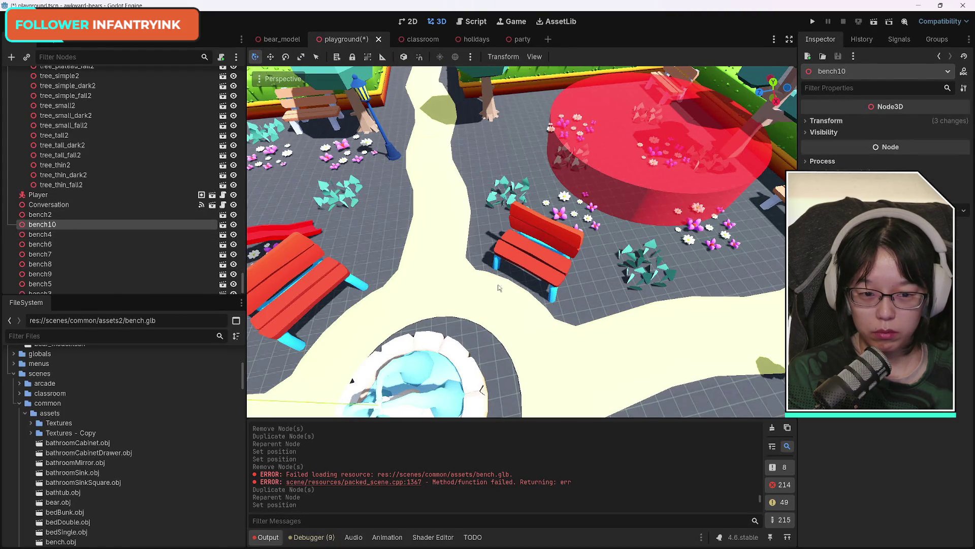
mouse_move(435, 228)
left_mouse_down()
mouse_move(421, 226)
mouse_move(435, 229)
left_mouse_up()
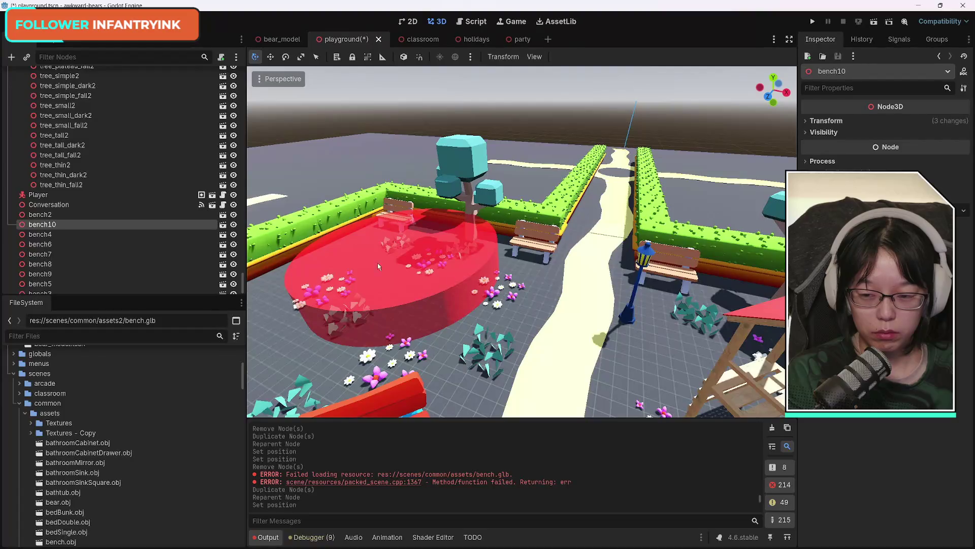
left_click_drag(512, 311, 532, 271)
left_click_drag(499, 213, 485, 290)
Step: Rotate and nudge bench10 until it lines up exactly with the red bench
left_click_drag(472, 373, 505, 359)
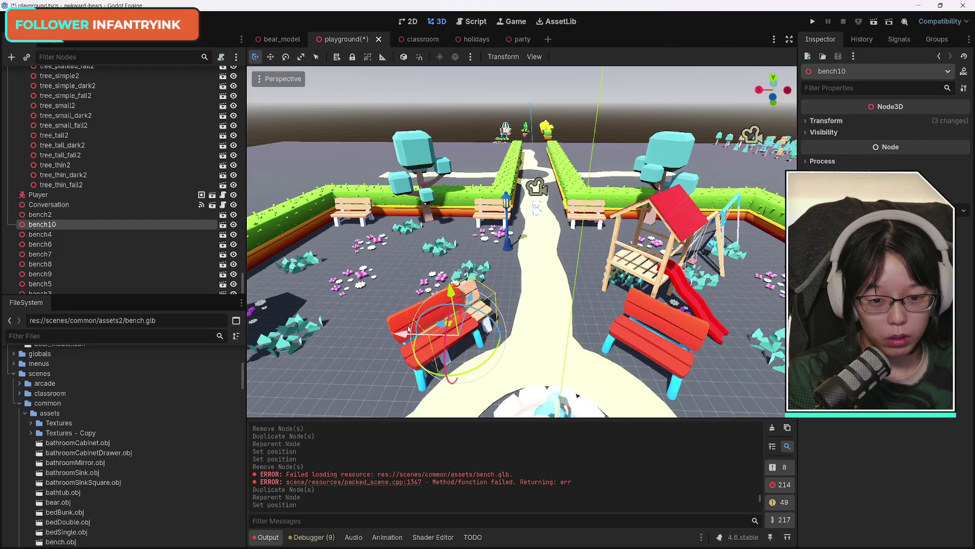
left_click_drag(406, 330, 366, 351)
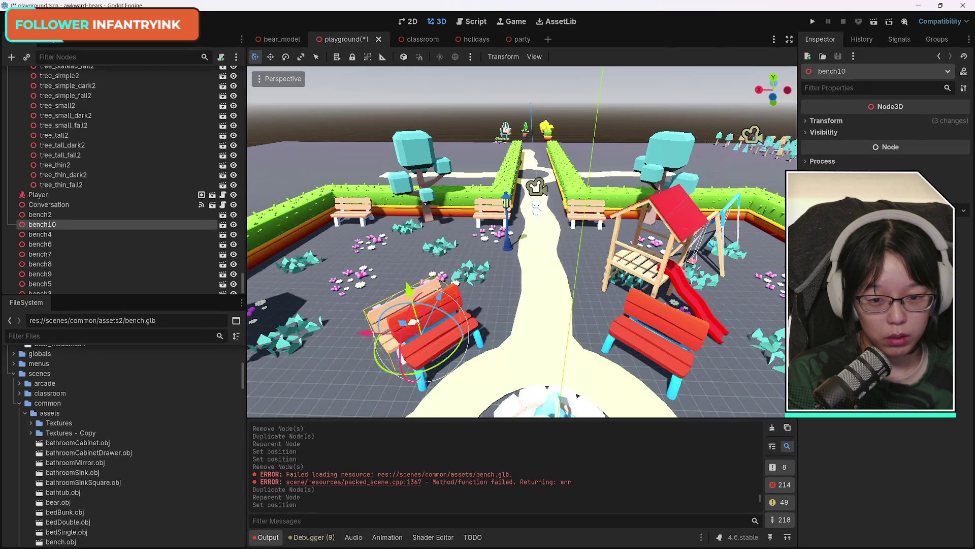
left_click_drag(442, 325, 455, 309)
left_click_drag(361, 344, 392, 347)
left_click_drag(460, 318, 458, 313)
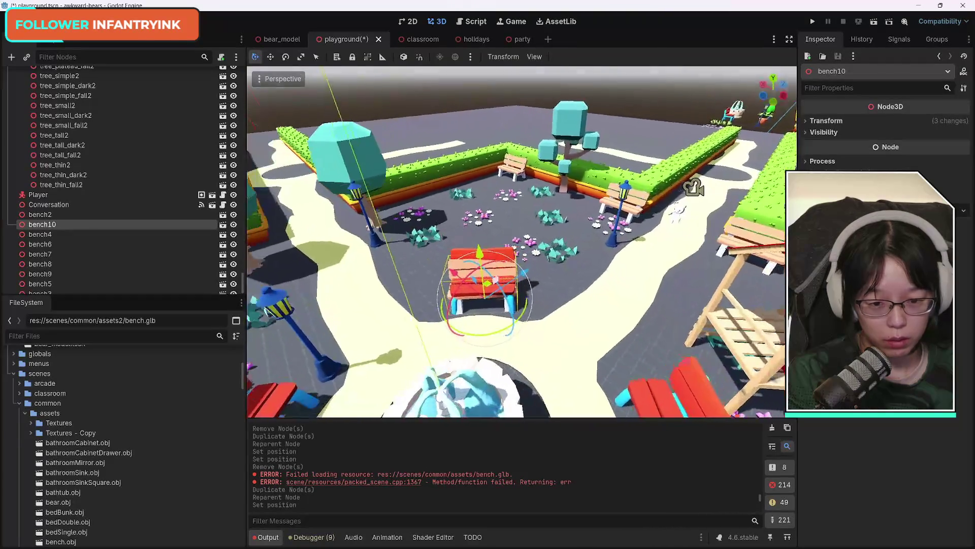
scroll(522, 241, "up", 5)
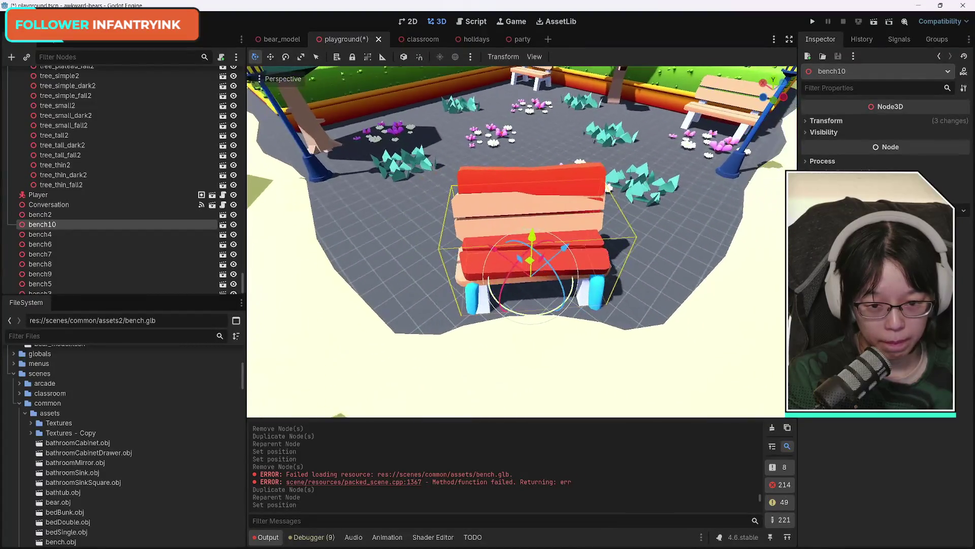
scroll(521, 241, "down", 3)
scroll(522, 241, "up", 3)
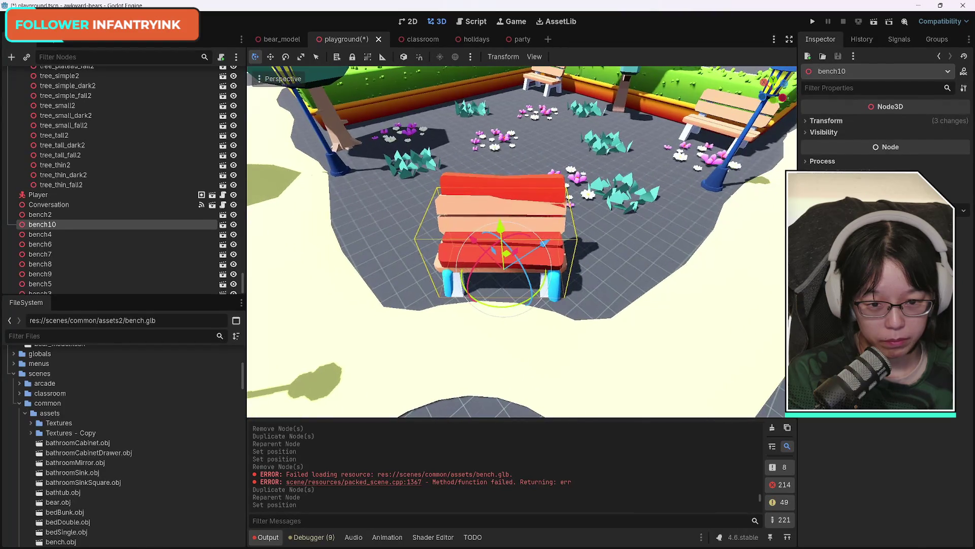
left_click_drag(472, 240, 476, 242)
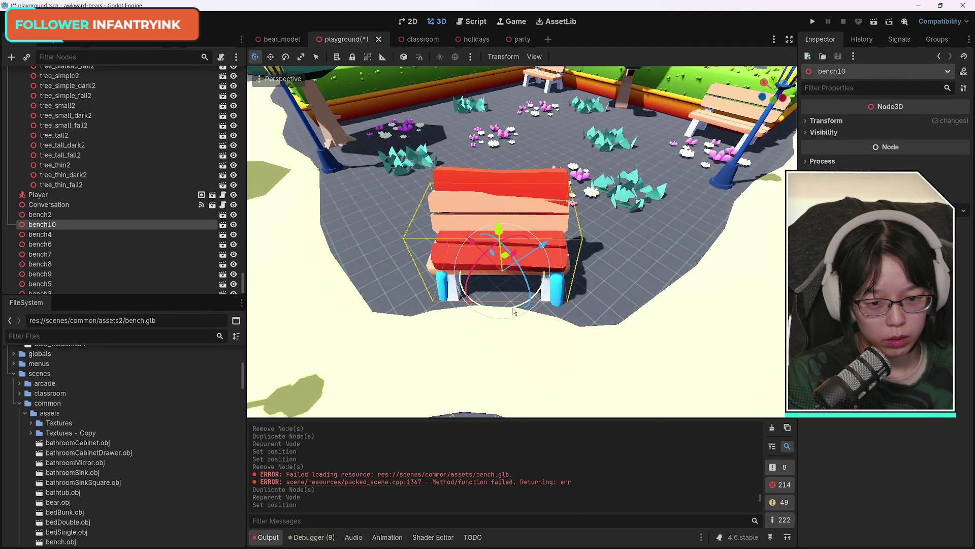
left_click_drag(514, 307, 575, 311)
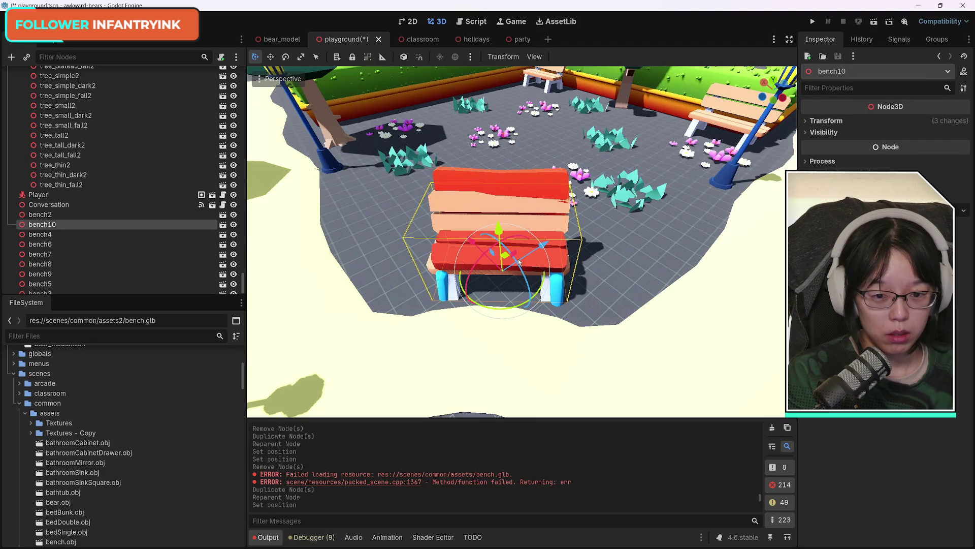
left_click(553, 184)
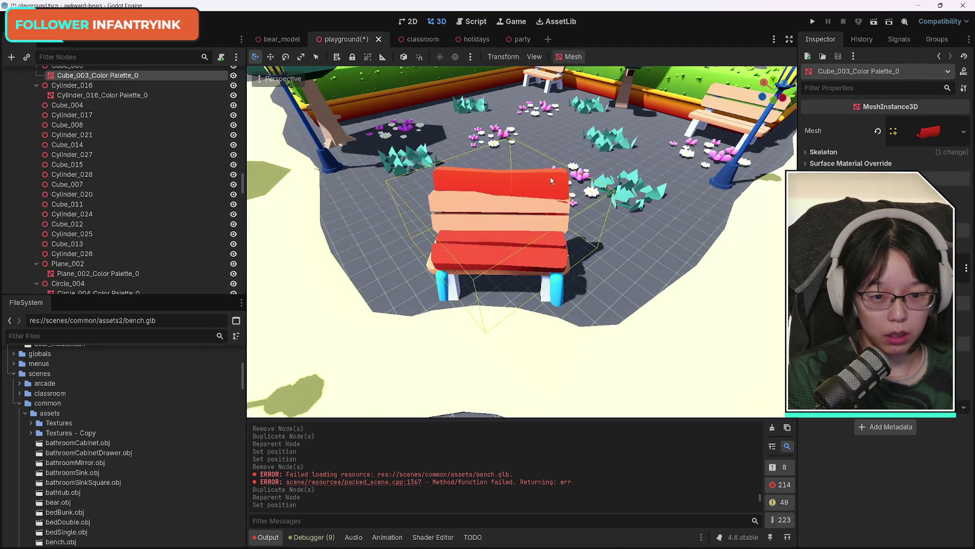
Step: Delete the red bench's Cube_003 seat and Cylinder_016 leg meshes, confirming the two-node deletion
left_click(560, 299, "shift")
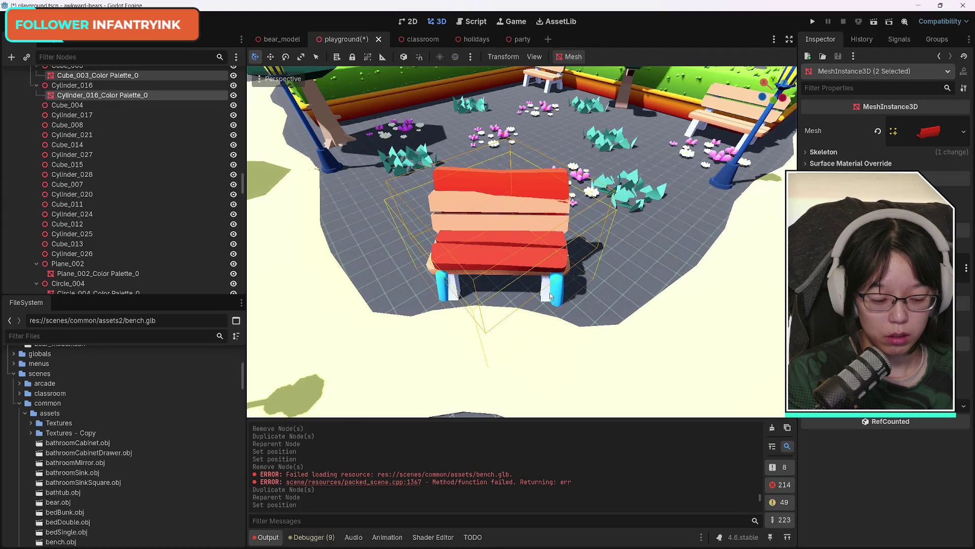
key("Delete")
key("Return")
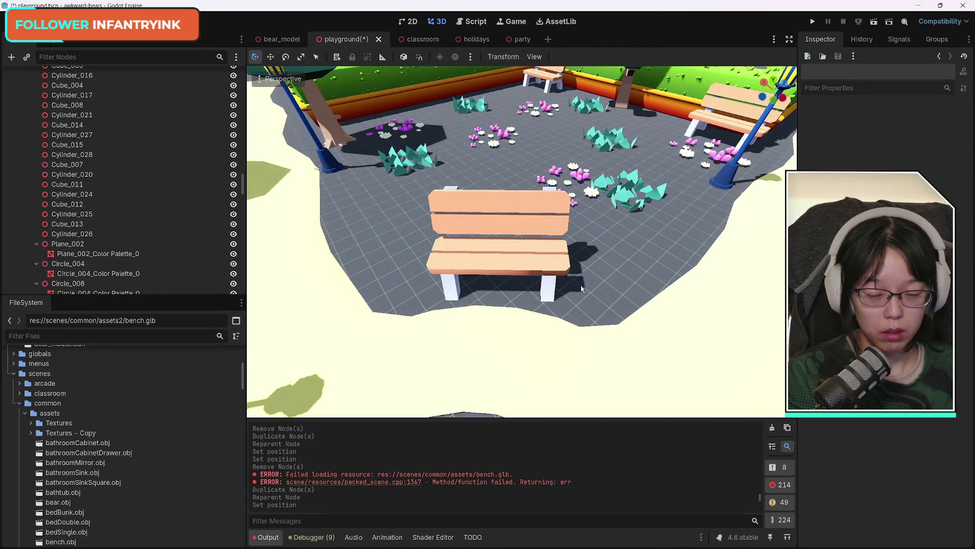
mouse_move(522, 241)
left_mouse_down()
mouse_move(646, 177)
mouse_move(646, 243)
mouse_move(792, 243)
mouse_move(552, 241)
mouse_move(765, 241)
mouse_move(692, 235)
left_mouse_up()
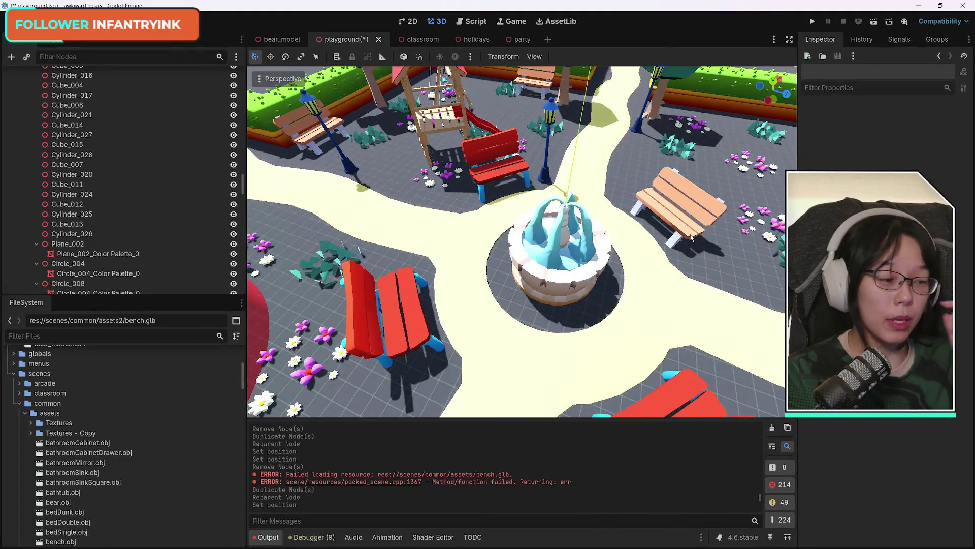
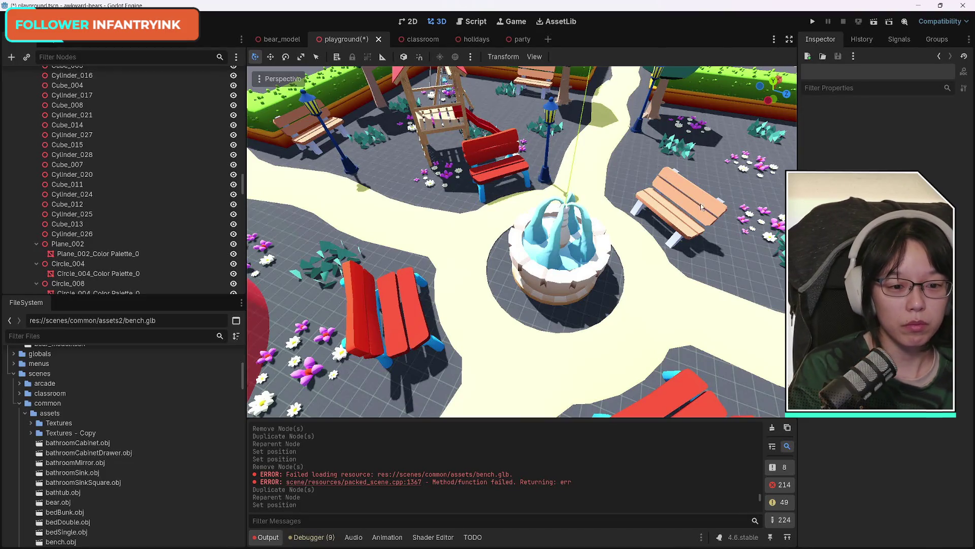
Step: Rotate bench10 by the fountain a little with the gizmo ring, then save the playground scene
left_click(688, 214)
left_click_drag(699, 255, 736, 277)
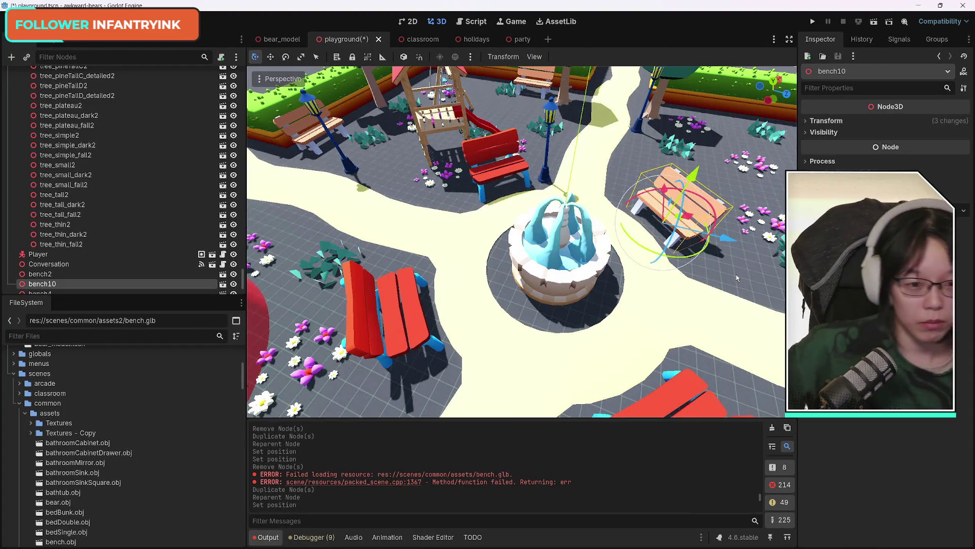
left_click(721, 215)
left_click(720, 223)
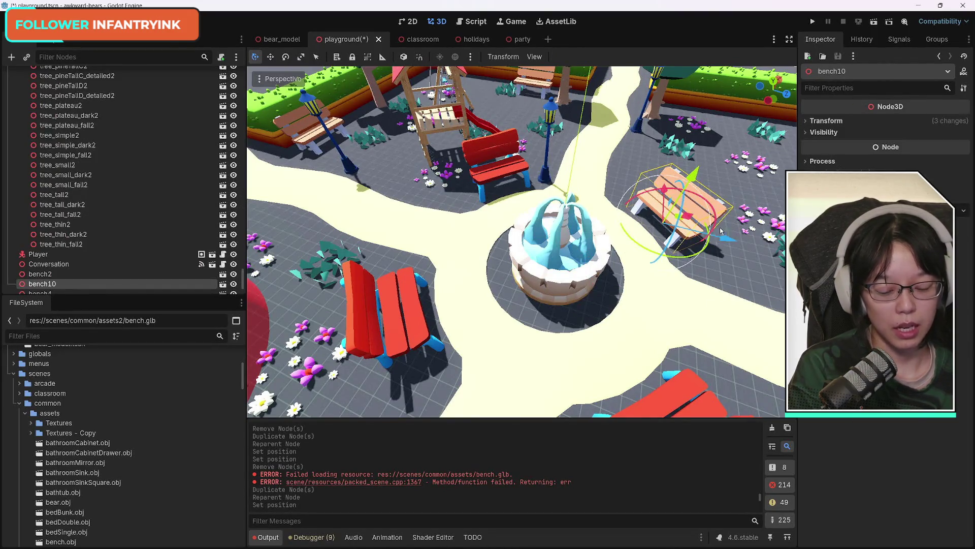
key("ctrl+s")
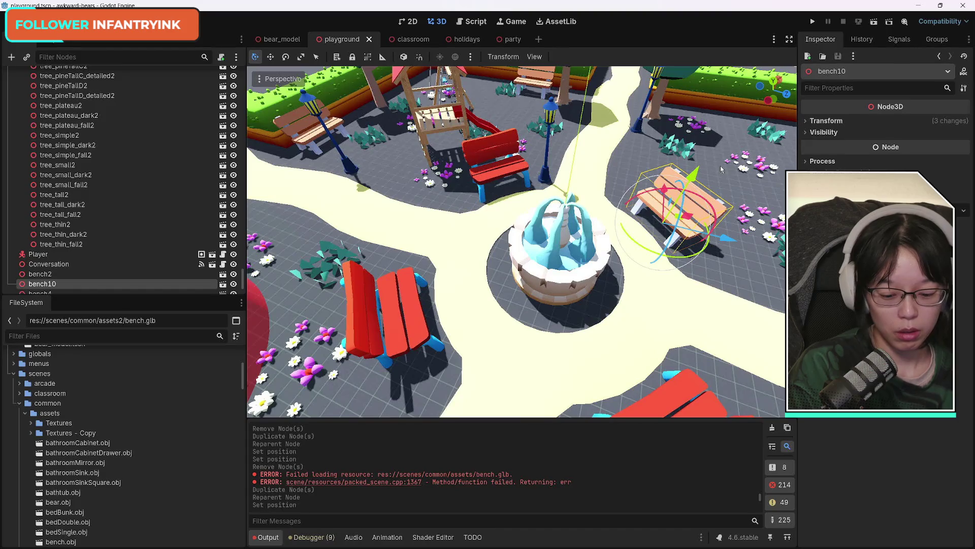
Step: Duplicate bench10 as bench11, turn it slightly, and move it in front of the red platform
key("ctrl+d")
left_click_drag(708, 245, 620, 203)
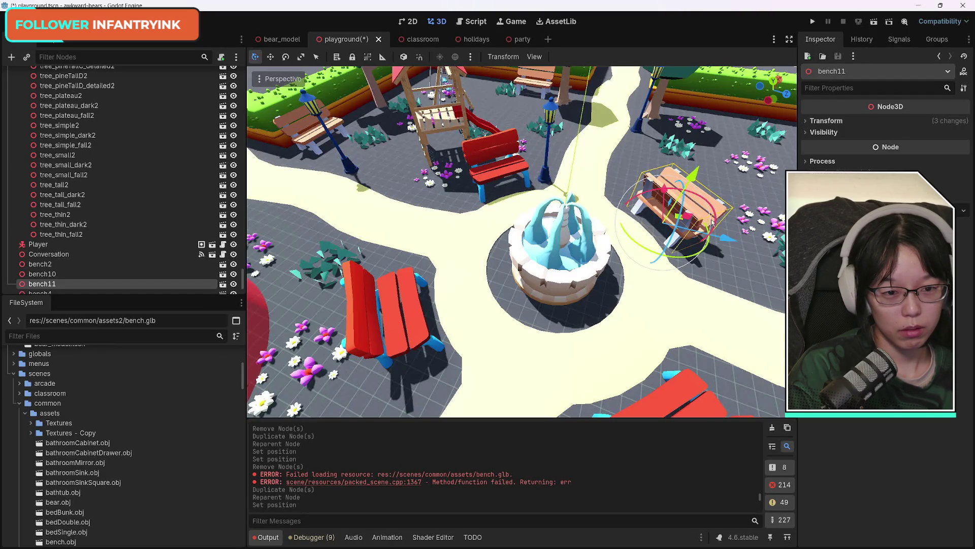
mouse_move(684, 266)
left_mouse_down()
mouse_move(658, 304)
mouse_move(330, 198)
mouse_move(458, 197)
mouse_move(611, 160)
mouse_move(584, 161)
left_mouse_up()
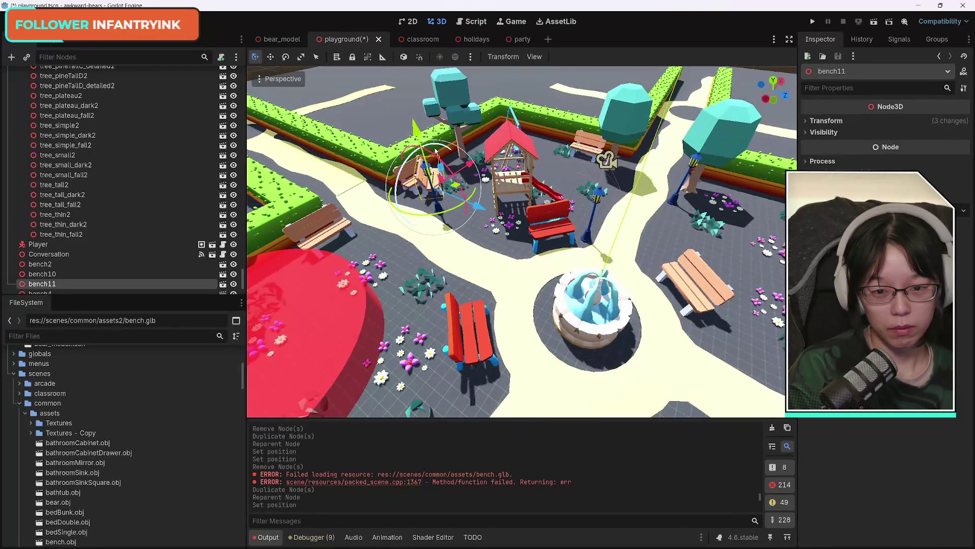
mouse_move(458, 200)
left_mouse_down()
mouse_move(517, 239)
mouse_move(499, 245)
mouse_move(488, 219)
mouse_move(465, 222)
mouse_move(444, 250)
mouse_move(472, 228)
mouse_move(474, 269)
mouse_move(520, 316)
mouse_move(458, 257)
mouse_move(491, 362)
mouse_move(572, 385)
left_mouse_up()
key("f")
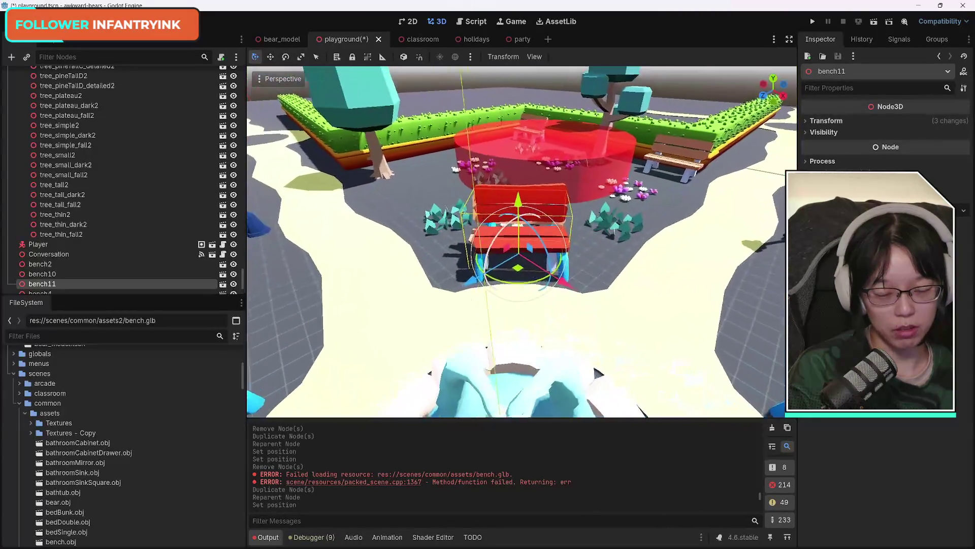
scroll(583, 387, "up", 3)
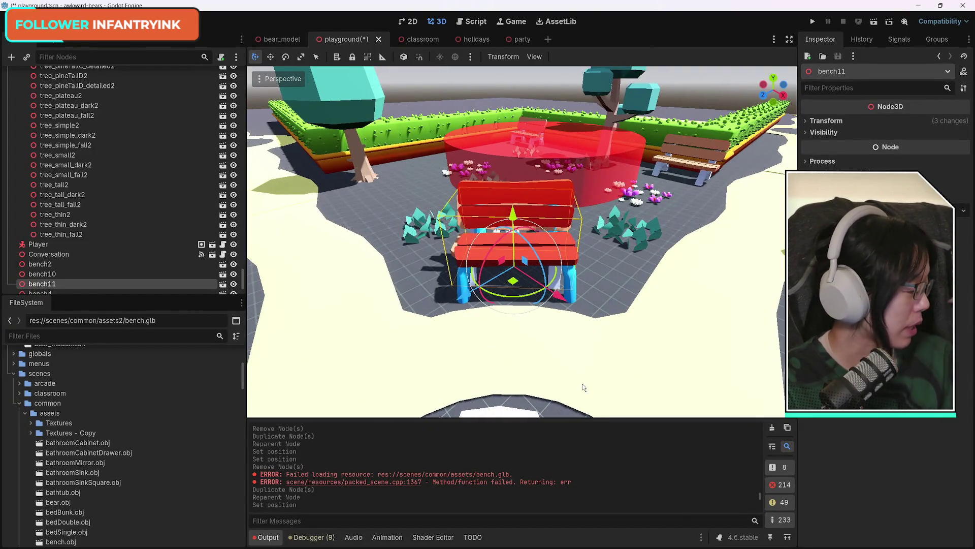
mouse_move(558, 298)
left_mouse_down()
mouse_move(570, 309)
mouse_move(527, 308)
left_mouse_up()
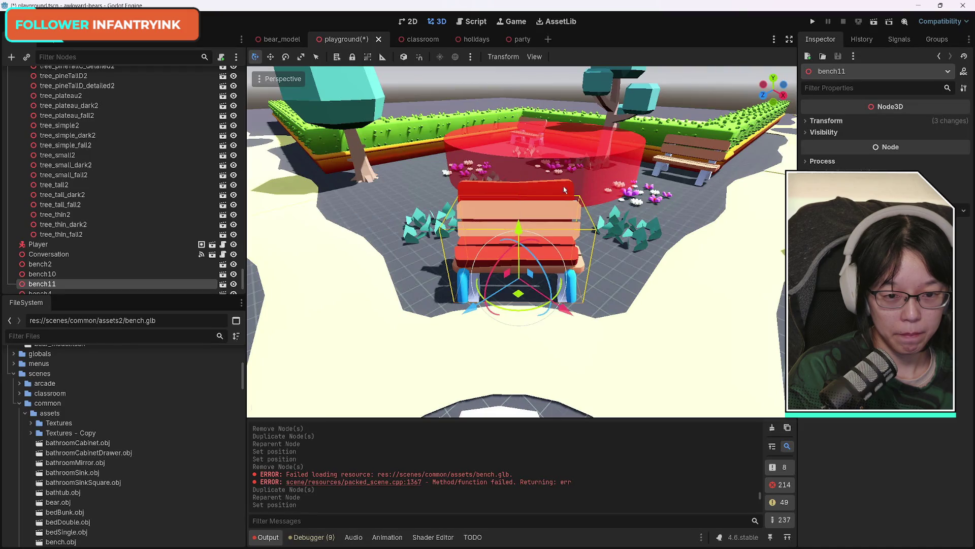
Step: Delete the red seat and blue leg meshes at bench11's spot
left_click(560, 184)
left_click(576, 297, "shift")
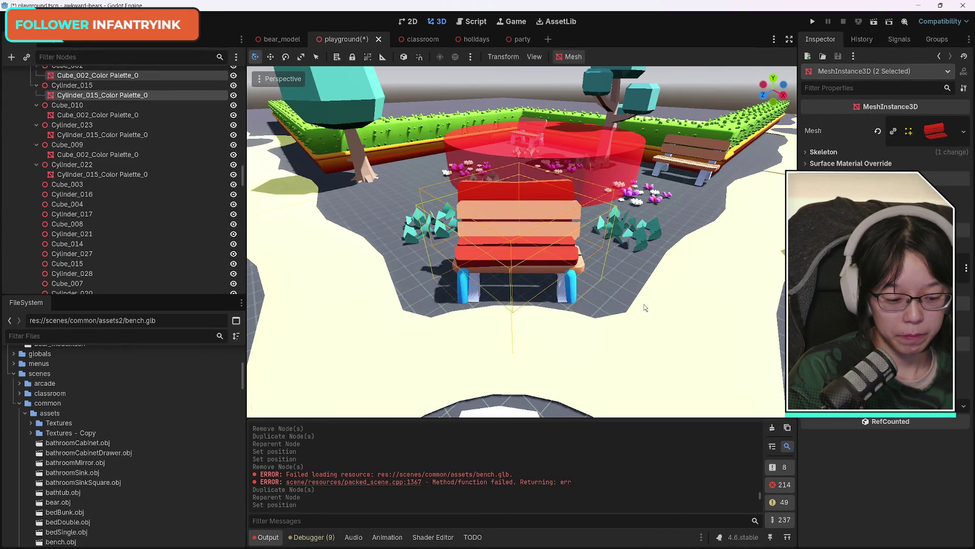
key("Delete")
key("Return")
mouse_move(620, 367)
left_mouse_down()
mouse_move(505, 376)
mouse_move(584, 378)
left_mouse_up()
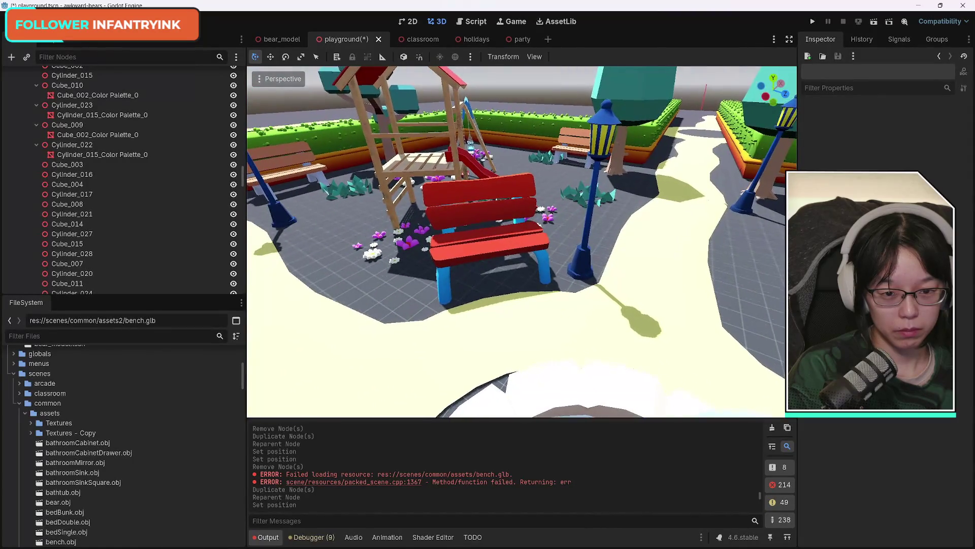
left_click(544, 271)
Step: Duplicate bench11 as bench12, turn it about 90°, and slide it onto the swing-set red bench
mouse_move(543, 271)
left_mouse_down()
mouse_move(463, 219)
mouse_move(483, 270)
left_mouse_up()
left_click(485, 273)
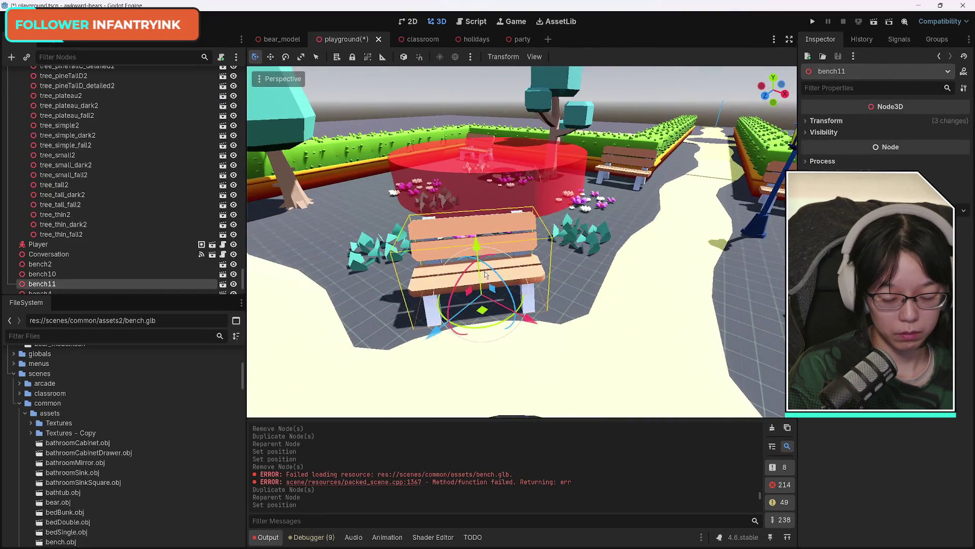
key("ctrl+d")
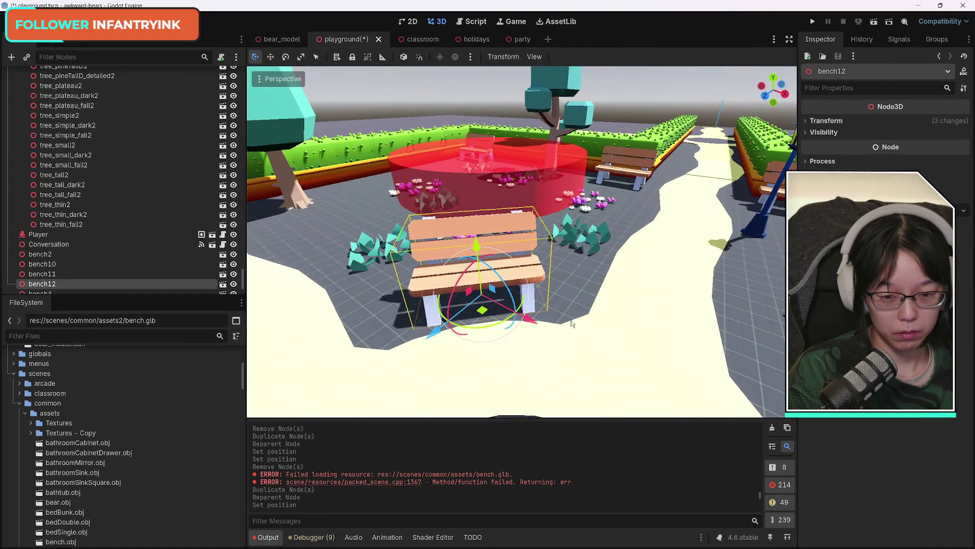
mouse_move(520, 308)
left_mouse_down()
mouse_move(501, 329)
mouse_move(462, 342)
mouse_move(462, 330)
mouse_move(726, 386)
left_mouse_up()
key("f")
mouse_move(503, 305)
left_mouse_down()
mouse_move(592, 298)
mouse_move(578, 303)
left_mouse_up()
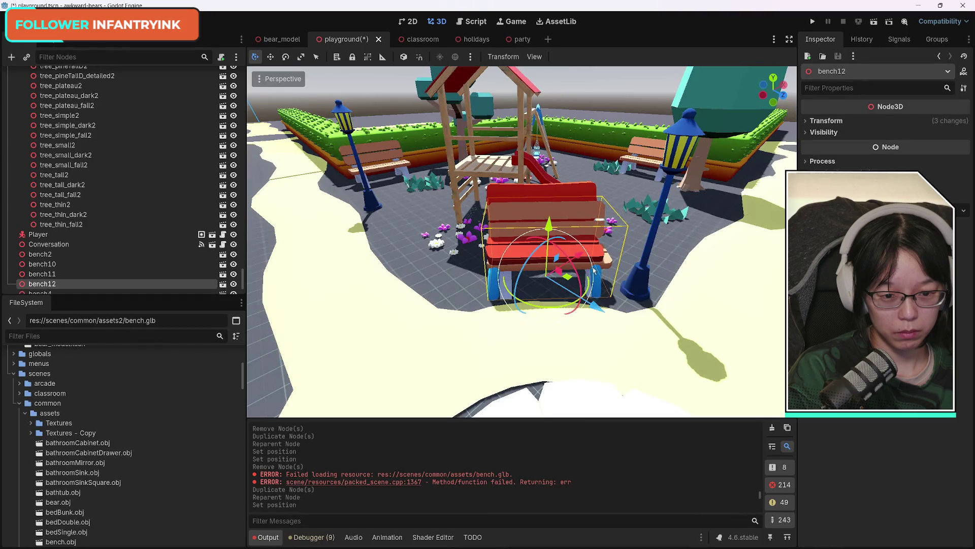
left_click_drag(579, 258, 576, 227)
Step: Delete the red bench's seat mesh, then reselect bench12
left_click(605, 240)
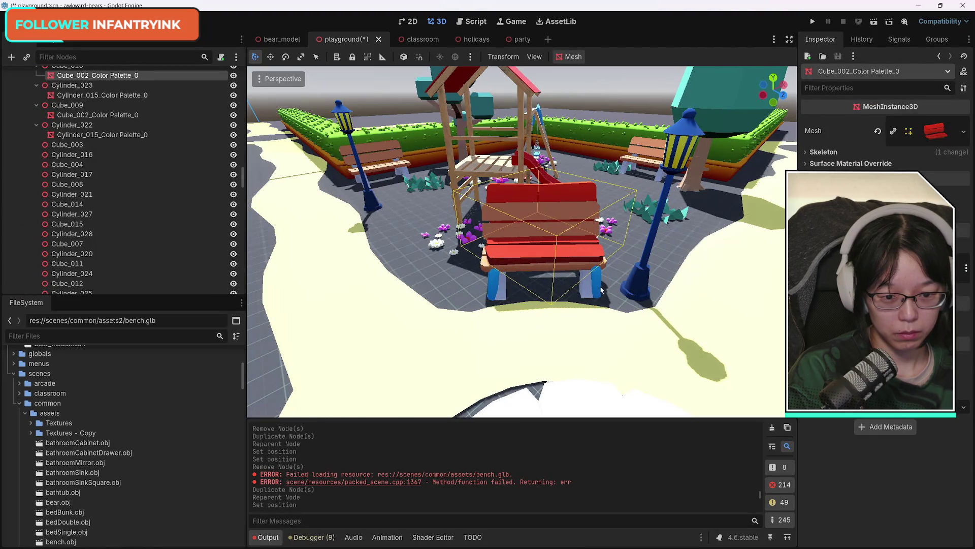
key("Delete")
key("Return")
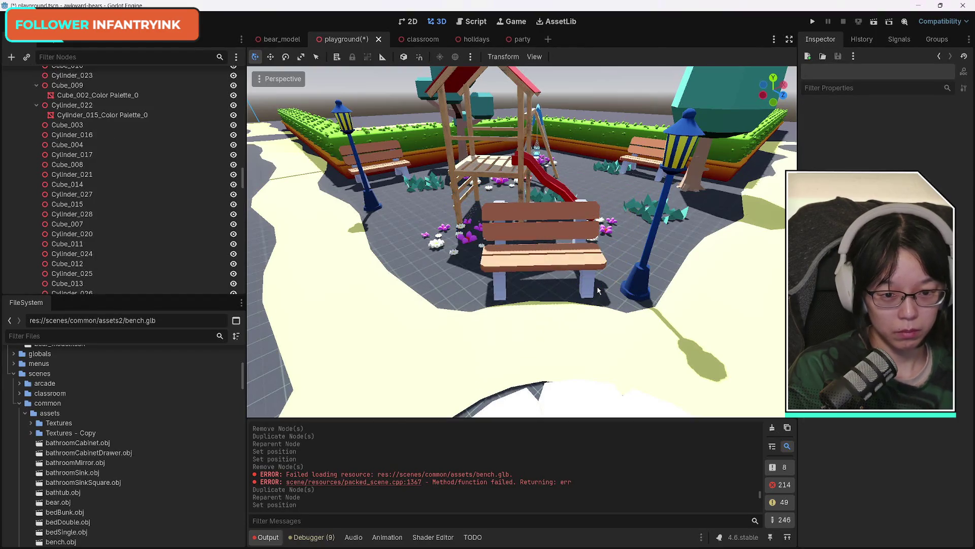
right_click(598, 290)
key("w")
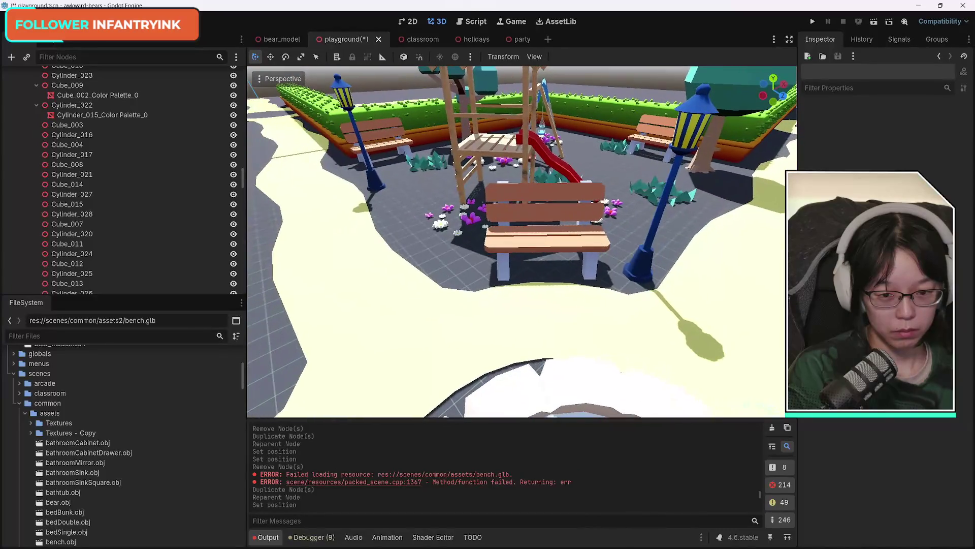
left_click(540, 244)
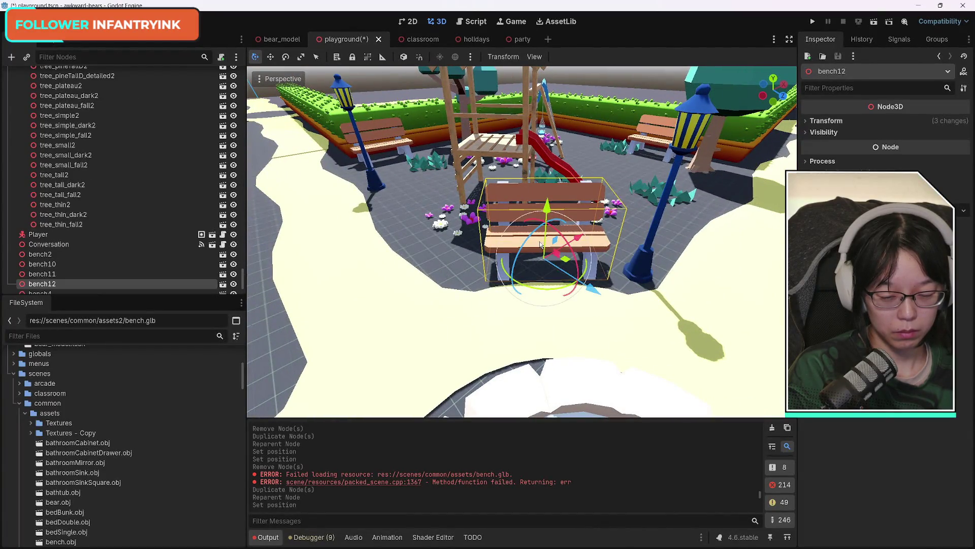
Step: Duplicate bench12 as bench13, turn it about 173°, and move it onto the red bench by the playhouse
key("ctrl+d")
mouse_move(586, 263)
left_mouse_down()
mouse_move(549, 287)
mouse_move(497, 277)
mouse_move(457, 244)
mouse_move(460, 260)
mouse_move(446, 213)
mouse_move(457, 285)
mouse_move(450, 269)
left_mouse_up()
mouse_move(500, 287)
left_mouse_down()
mouse_move(565, 266)
mouse_move(674, 193)
left_mouse_up()
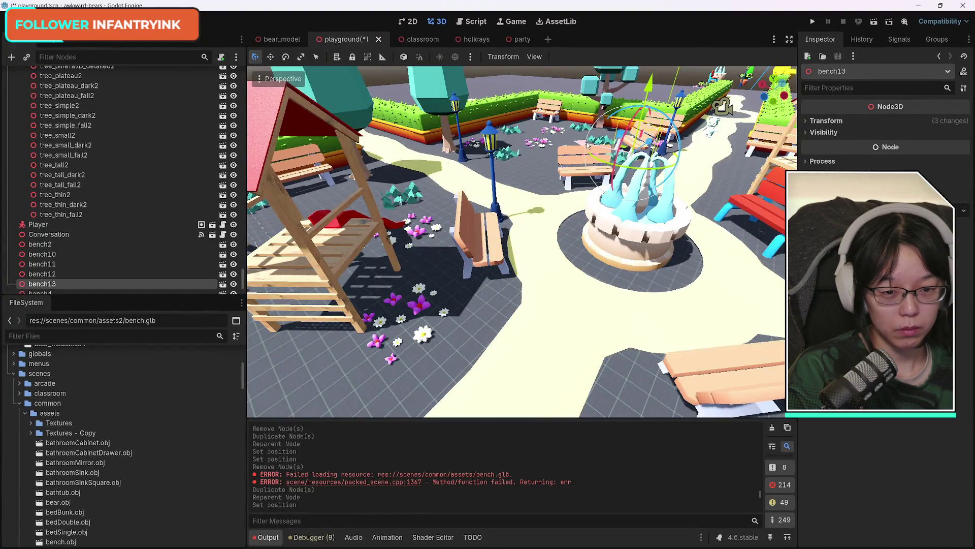
mouse_move(587, 144)
left_mouse_down()
mouse_move(522, 190)
mouse_move(250, 162)
left_mouse_up()
scroll(375, 223, "down", 3)
mouse_move(354, 235)
left_mouse_down()
mouse_move(341, 255)
mouse_move(301, 265)
left_mouse_up()
mouse_move(361, 190)
left_mouse_down()
mouse_move(380, 225)
mouse_move(414, 252)
mouse_move(403, 231)
left_mouse_up()
left_click_drag(372, 302, 491, 247)
scroll(574, 304, "down", 3)
left_click_drag(507, 342, 515, 341)
left_click_drag(528, 271, 511, 301)
left_click_drag(513, 339, 515, 301)
Step: Delete that red bench's seat and blue leg meshes
left_click(603, 251)
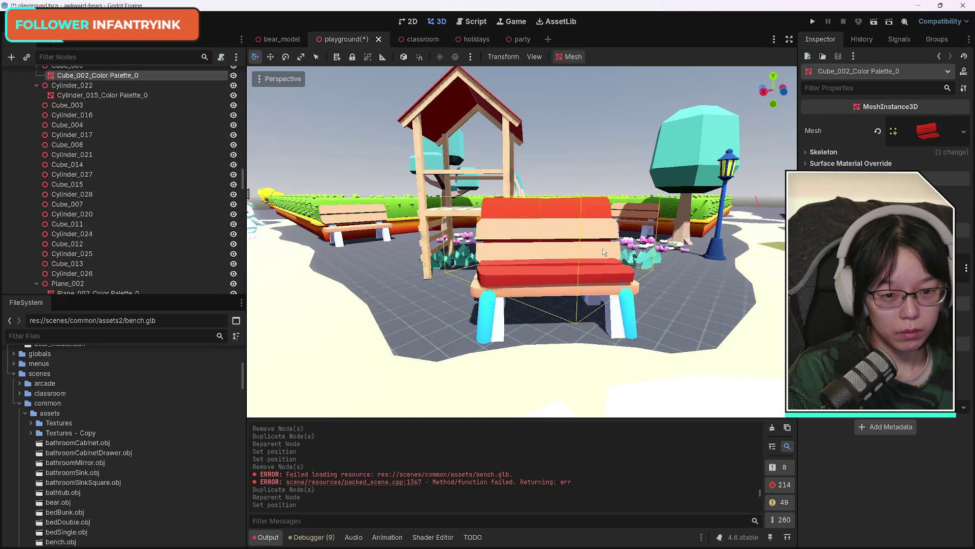
left_click(634, 324, "shift")
key("Delete")
key("Return")
mouse_move(634, 319)
left_mouse_down()
mouse_move(638, 375)
mouse_move(513, 376)
mouse_move(578, 366)
left_mouse_up()
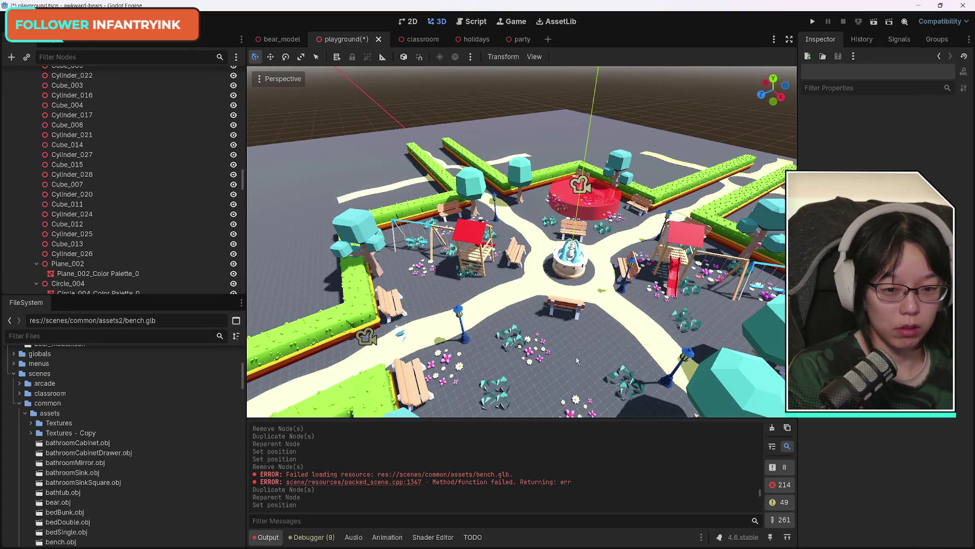
mouse_move(596, 348)
left_mouse_down()
mouse_move(635, 350)
mouse_move(630, 371)
mouse_move(615, 356)
mouse_move(602, 371)
left_mouse_up()
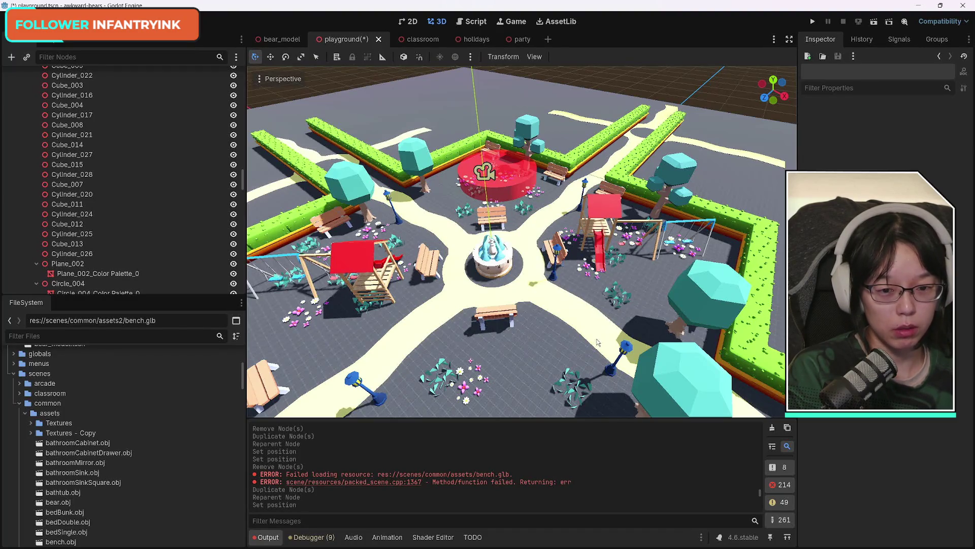
mouse_move(540, 346)
left_mouse_down()
mouse_move(498, 356)
mouse_move(535, 337)
left_mouse_up()
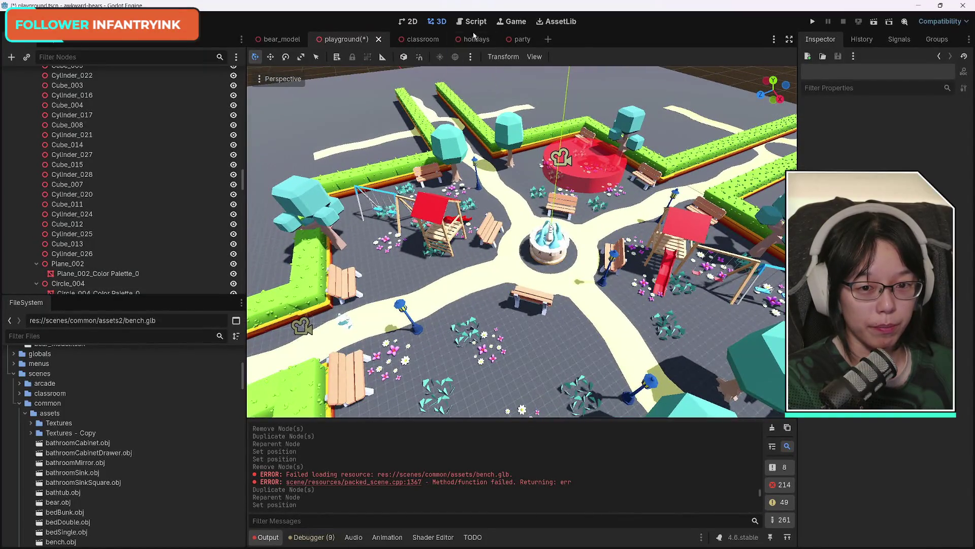
left_click(476, 39)
key("f")
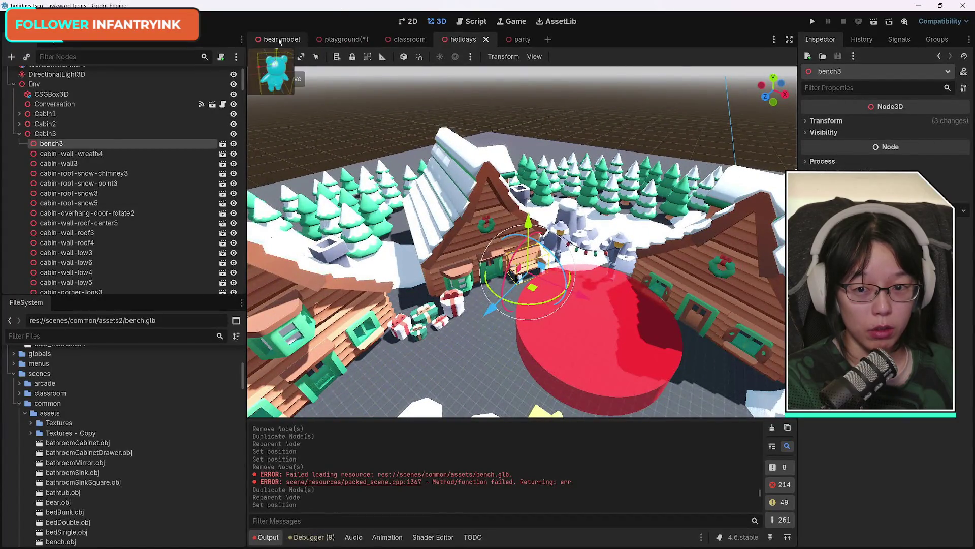
left_click(343, 41)
left_click_drag(551, 340, 508, 265)
left_click(477, 39)
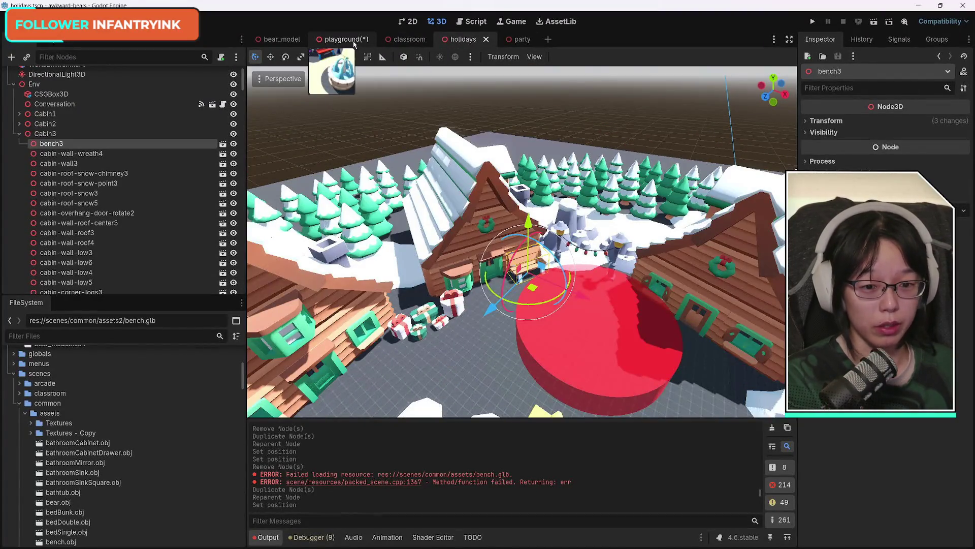
left_click(354, 44)
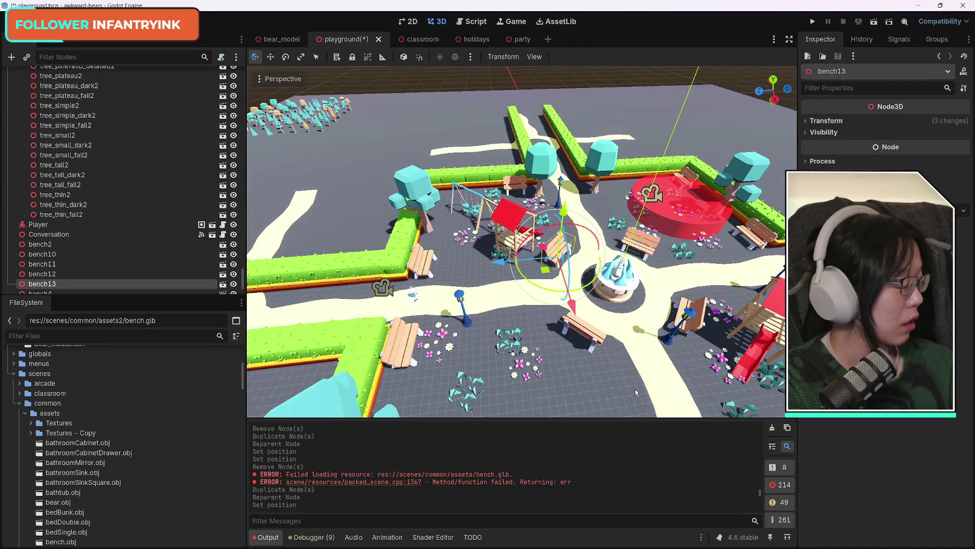
Step: Frame the blue lamp post and select the Lamp_003 street lamp
left_click(462, 301)
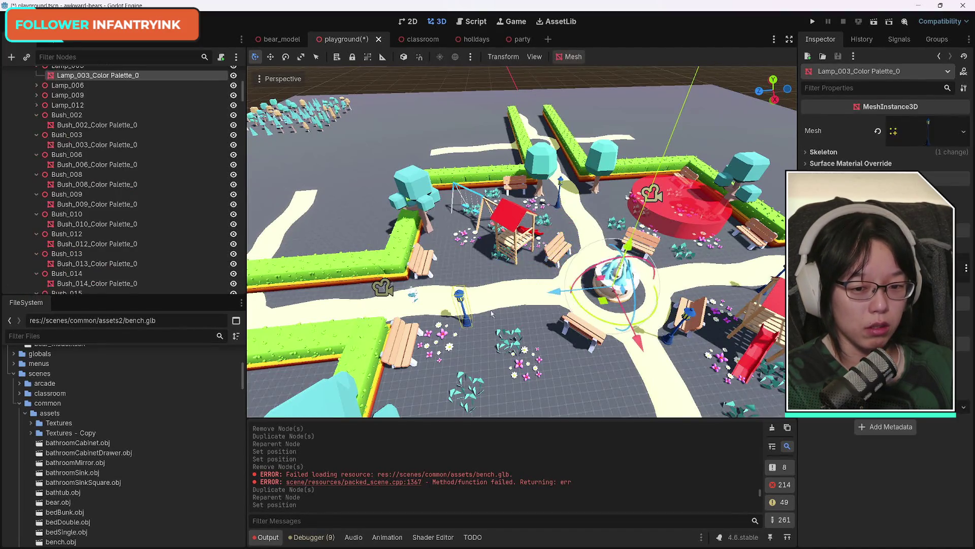
left_click_drag(639, 389, 584, 366)
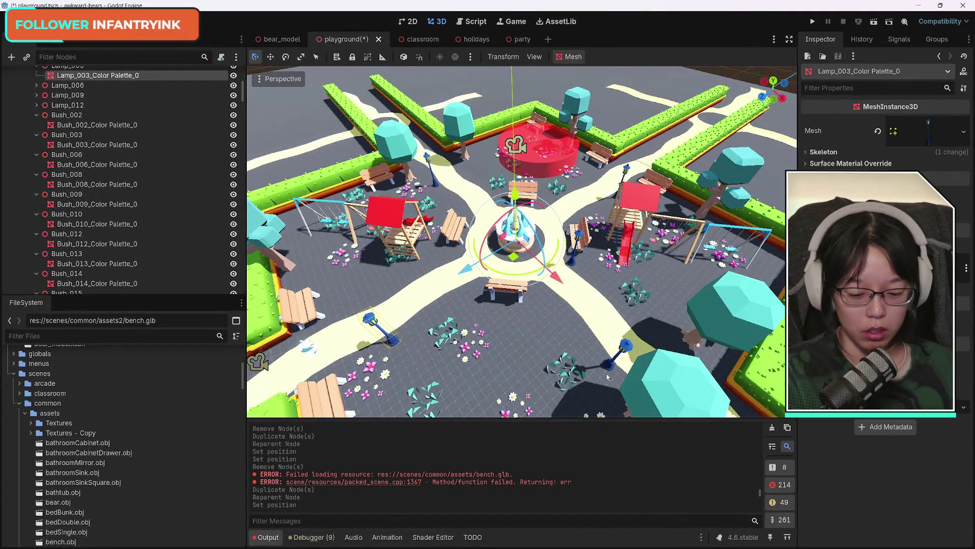
key("f")
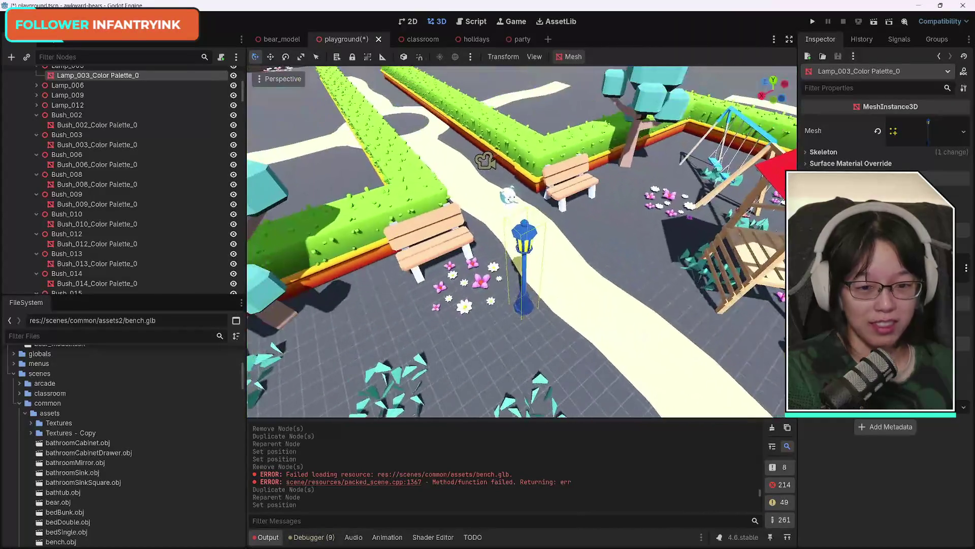
scroll(521, 242, "down", 3)
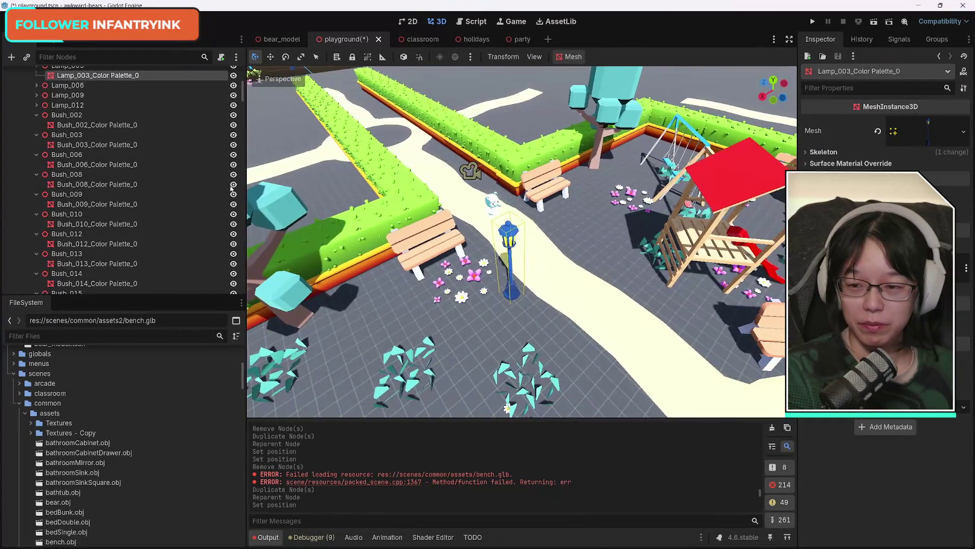
scroll(113, 155, "up", 3)
scroll(112, 154, "up", 3)
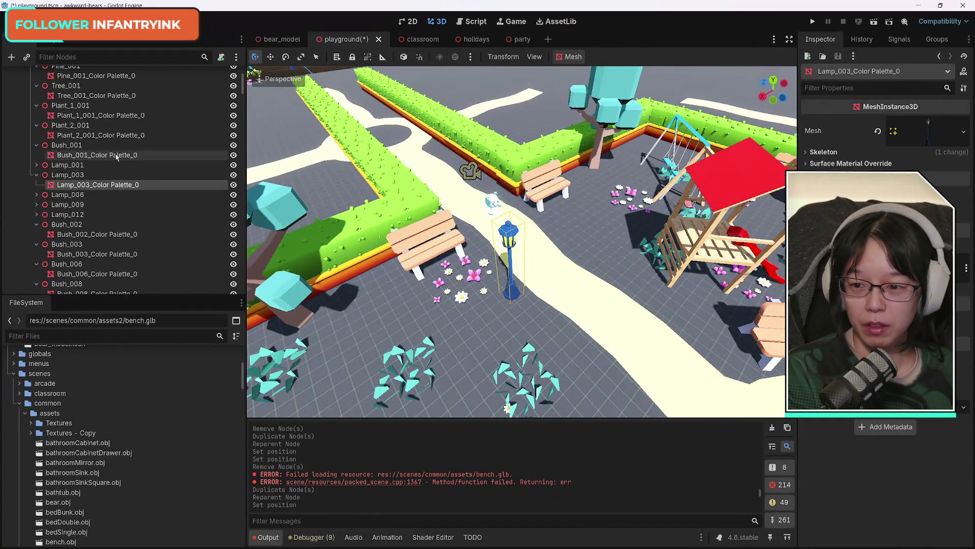
left_click(78, 175)
left_click(37, 175)
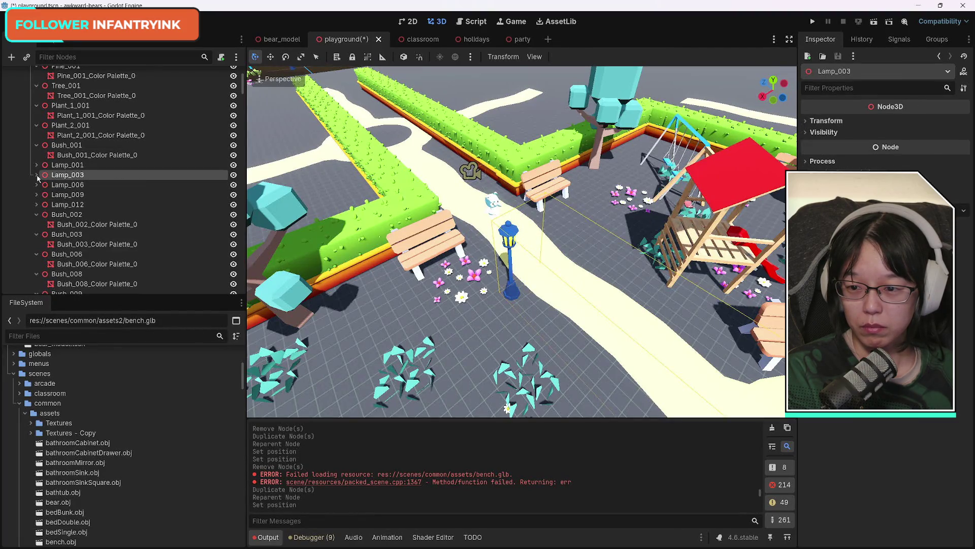
left_click(77, 166)
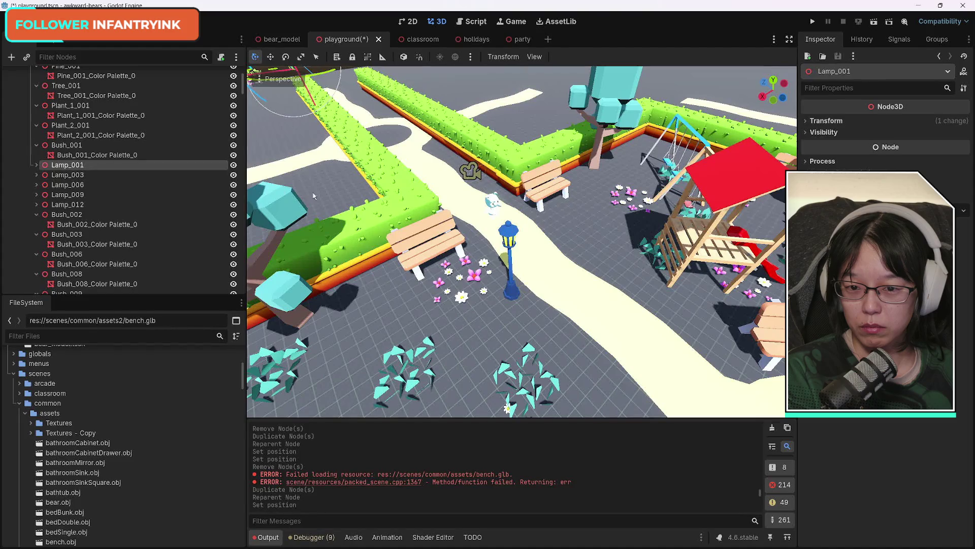
left_click_drag(371, 165, 370, 165)
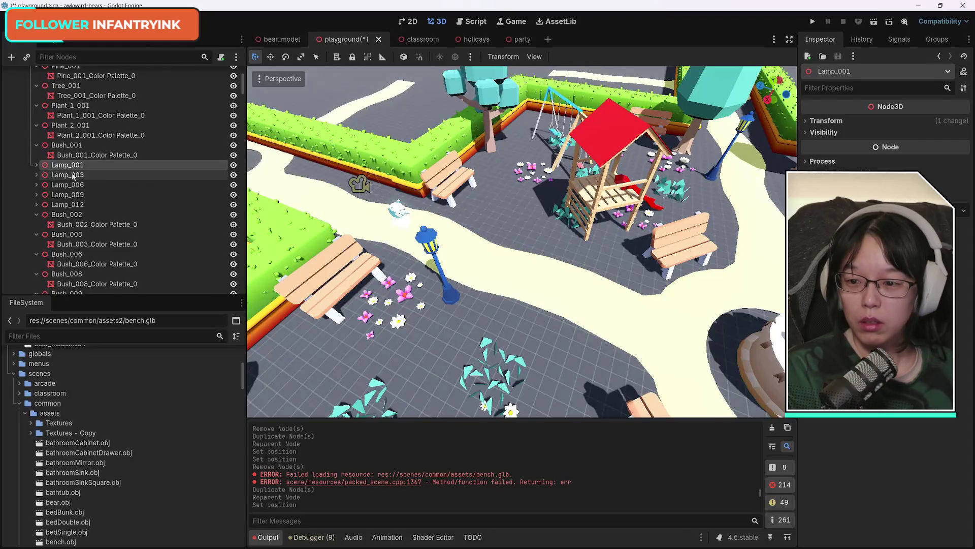
left_click(459, 235)
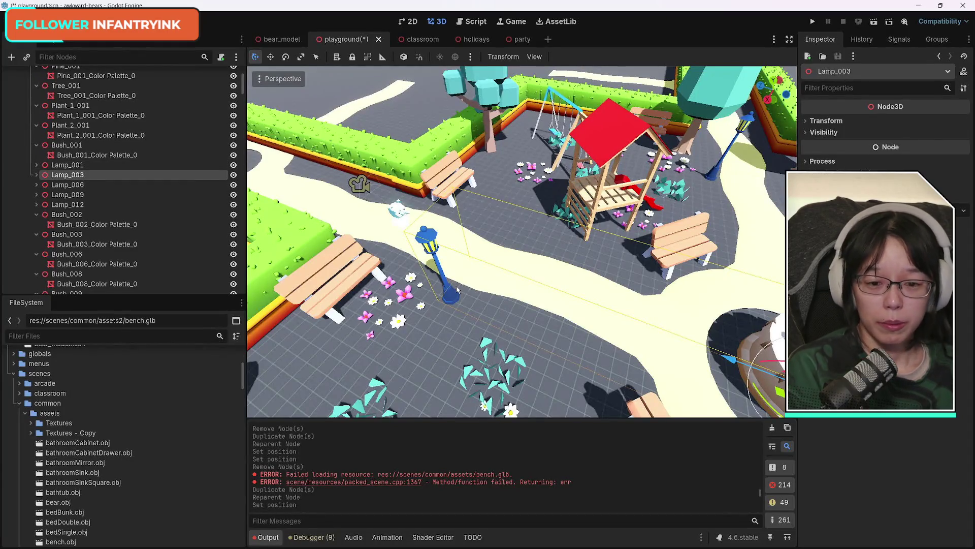
scroll(144, 487, "down", 5)
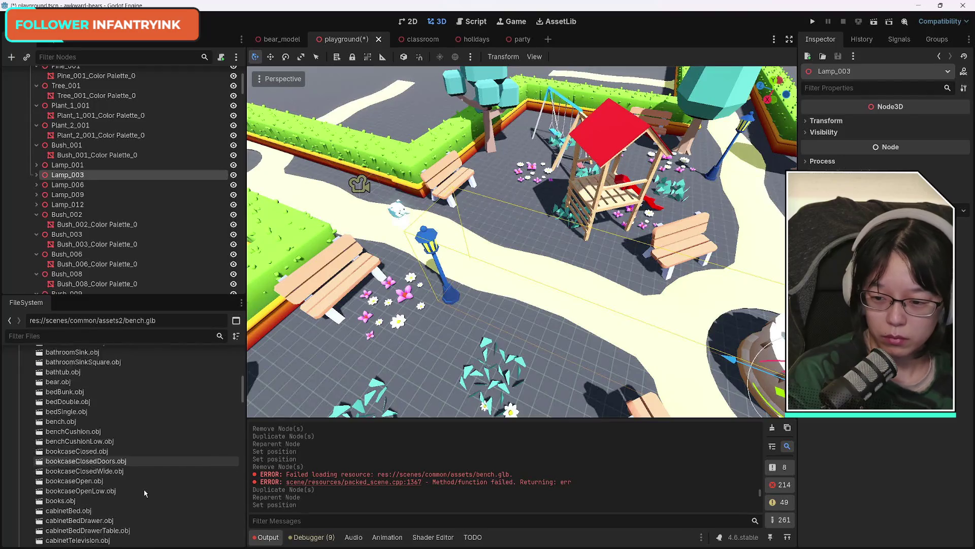
scroll(149, 475, "up", 5)
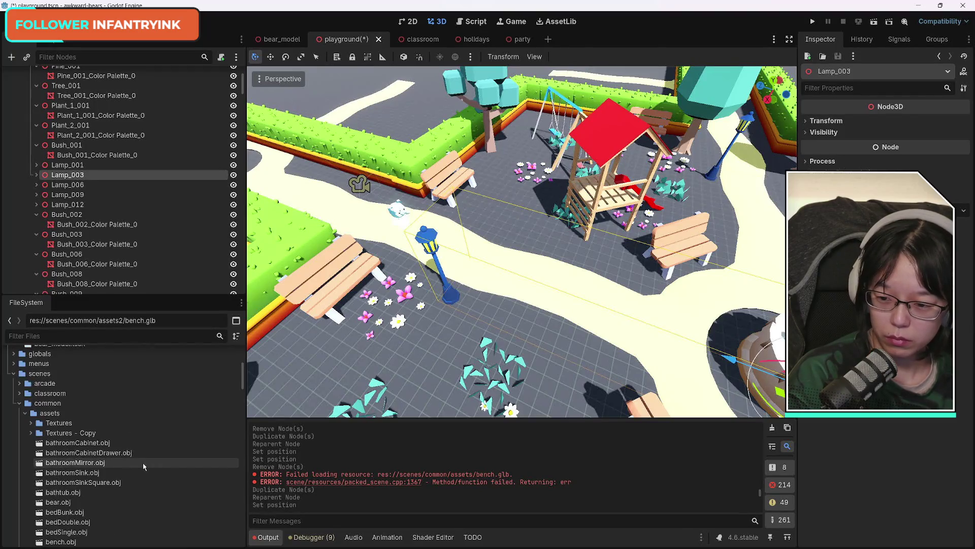
Step: Instance assets2/lantern.glb as lantern2 beside the blue lamp post, ready in Move mode
left_click(25, 412)
mouse_move(62, 453)
left_mouse_down()
mouse_move(397, 363)
mouse_move(481, 288)
mouse_move(469, 304)
left_mouse_up()
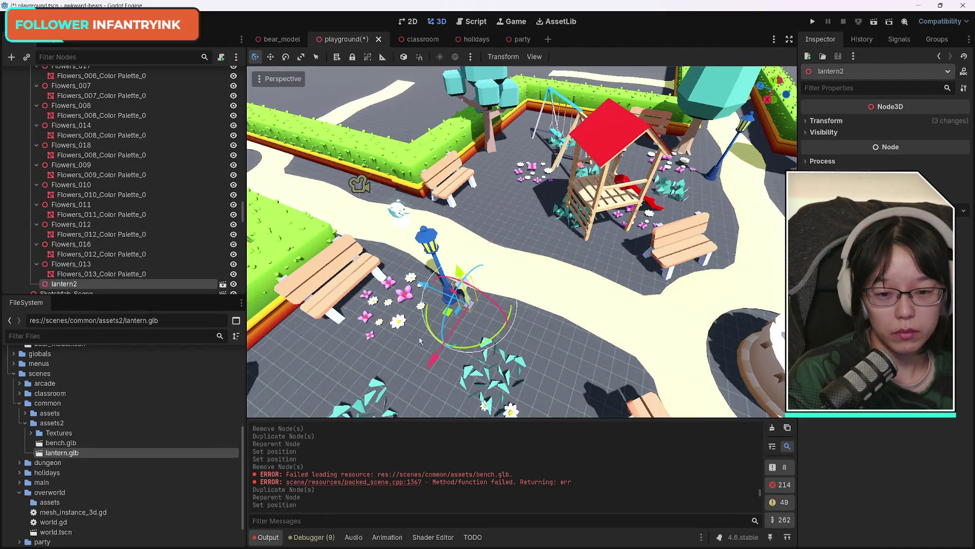
left_click(807, 122)
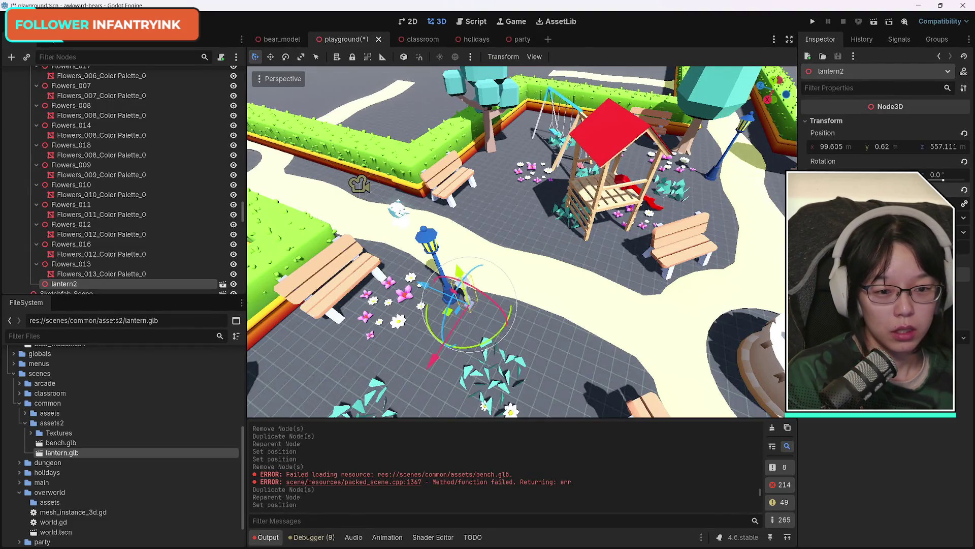
scroll(153, 261, "down", 3)
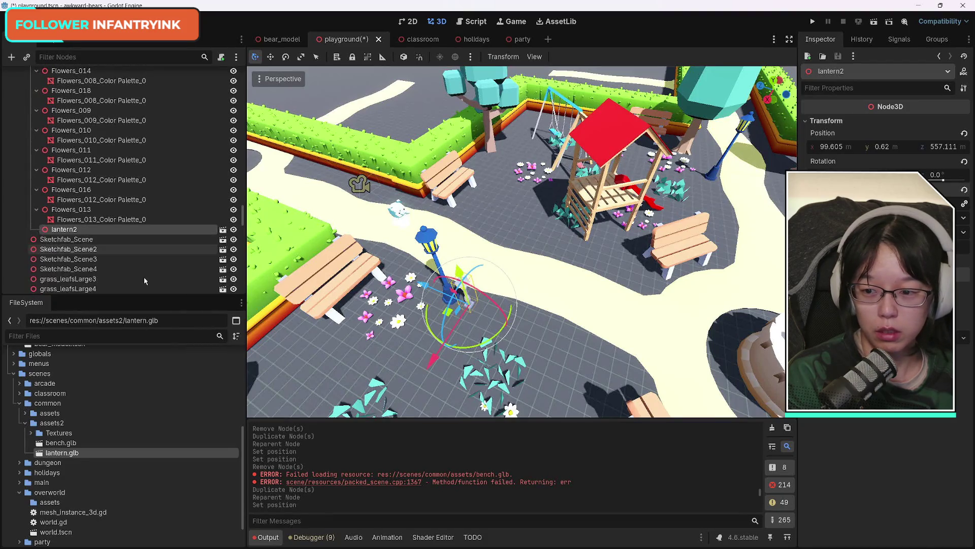
left_click(118, 259)
key("ctrl+z")
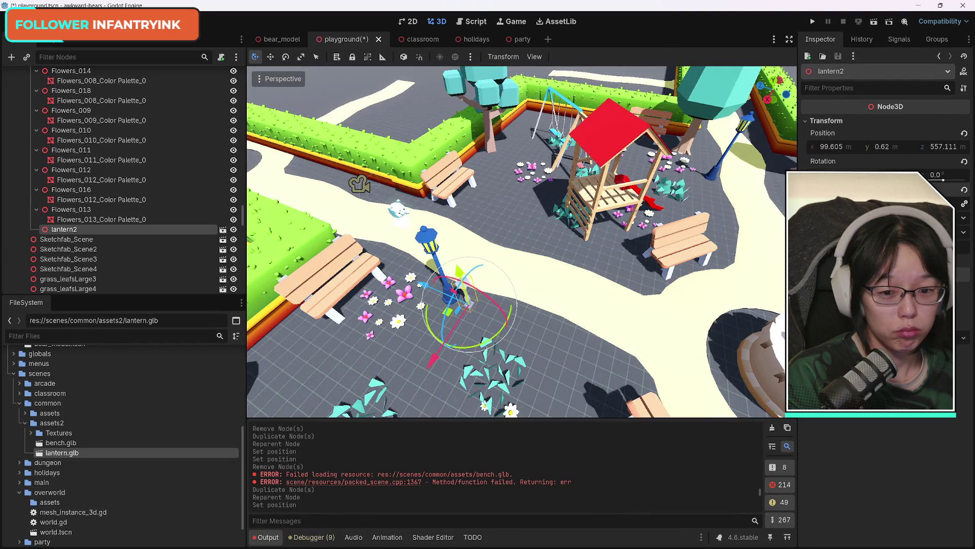
left_click_drag(508, 229, 737, 415)
key("w")
scroll(565, 337, "up", 4)
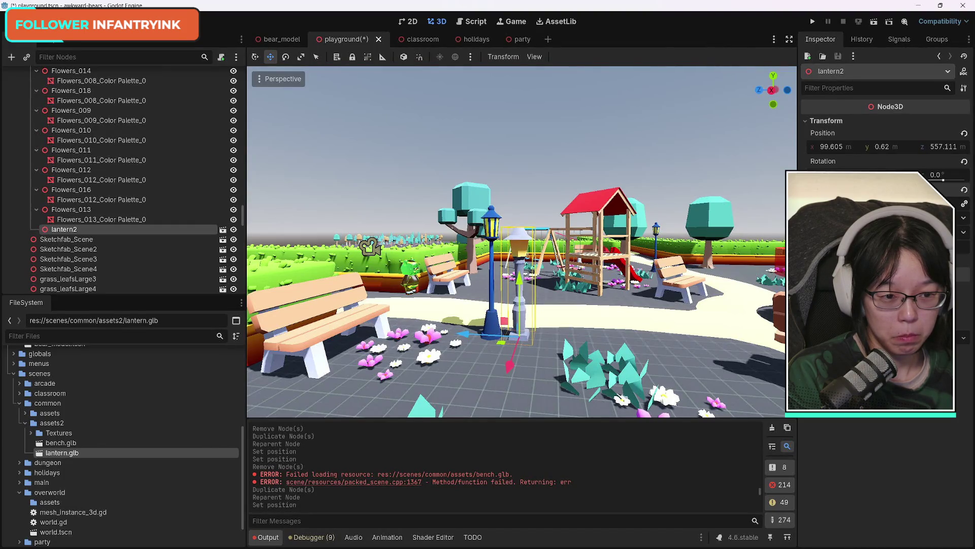
Step: Enlarge lantern2 slightly and delete the blue lamp's Lamp_003_Color Palette_0 mesh
key("Return")
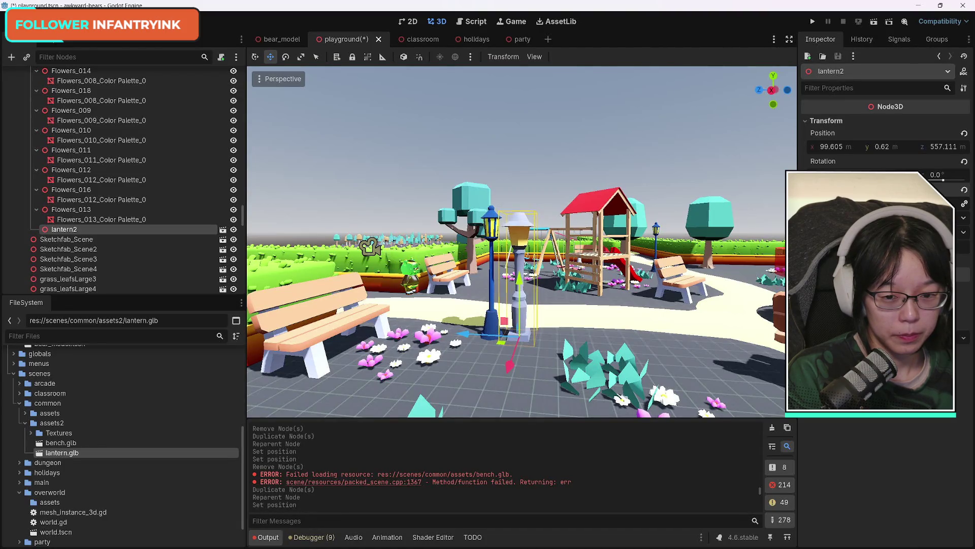
left_click(489, 236)
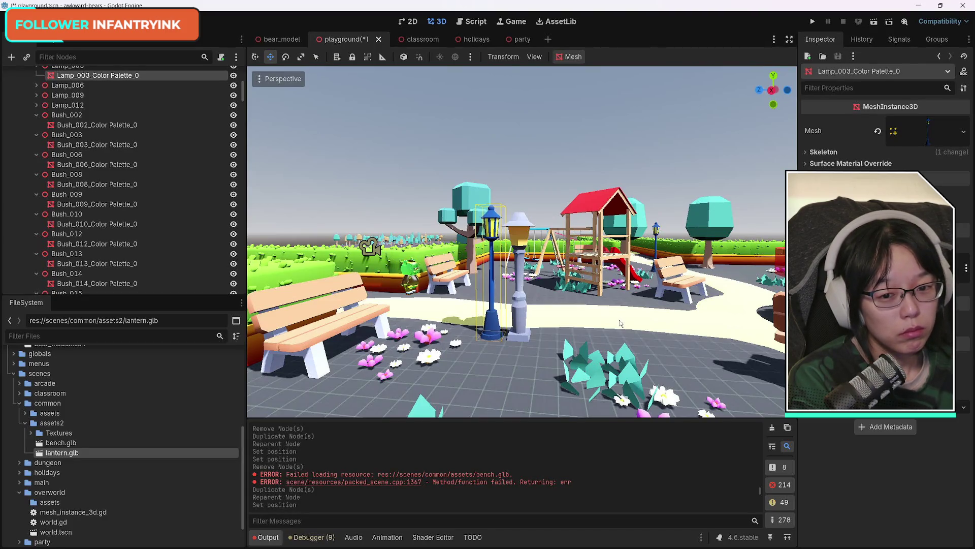
key("Delete")
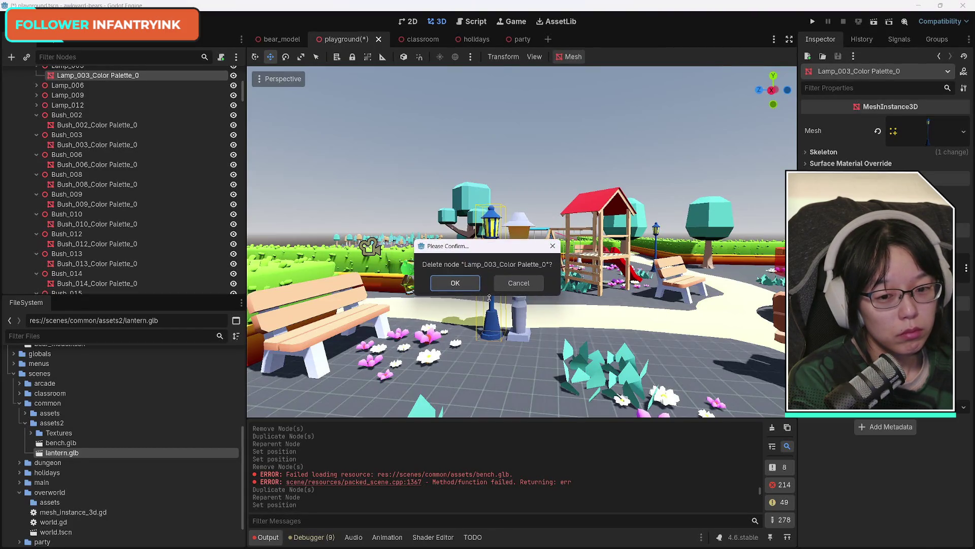
key("Return")
Step: Slide lantern2 along Z beside the right-hand bench and move it up among the Lamp nodes
left_click(505, 317)
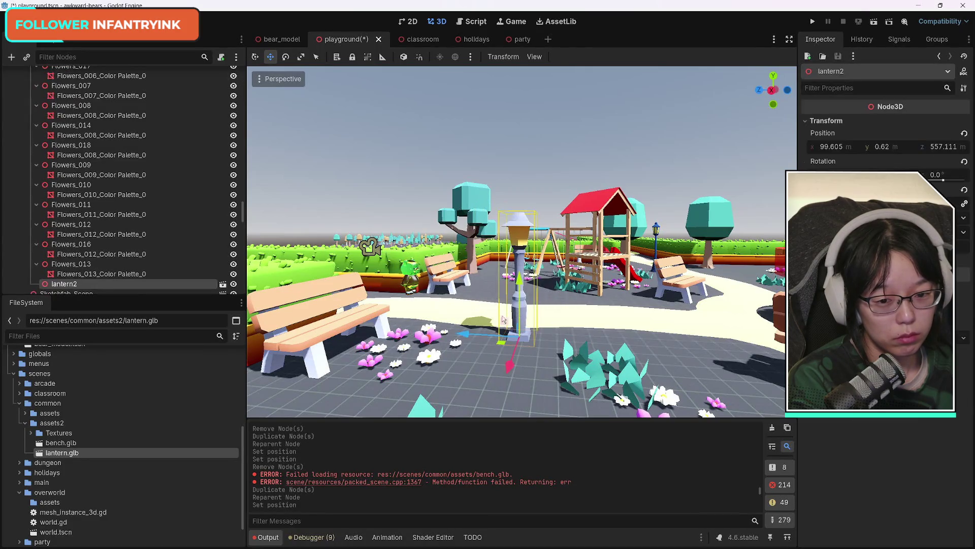
left_click_drag(467, 335, 452, 335)
mouse_move(64, 283)
left_mouse_down()
mouse_move(87, 81)
mouse_move(66, 71)
mouse_move(71, 179)
left_mouse_up()
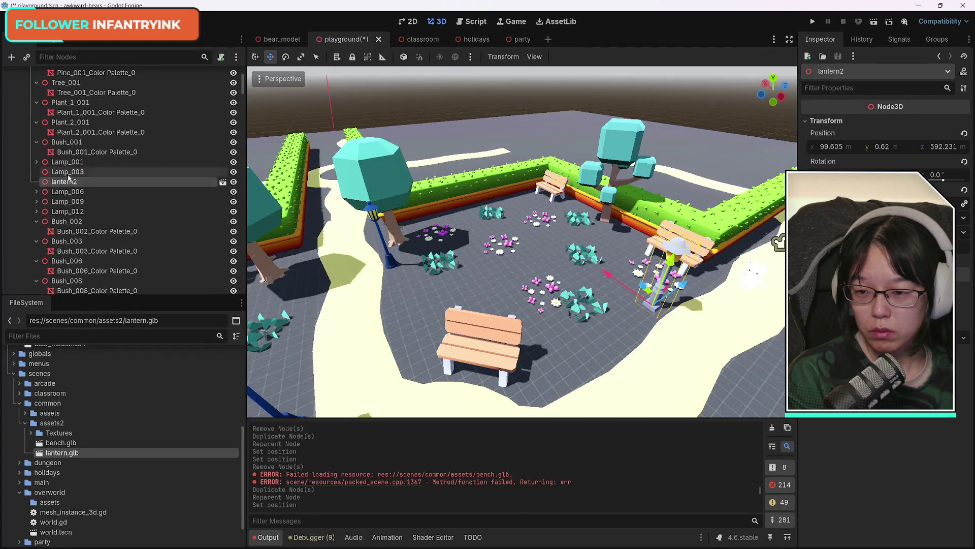
Step: Drop lantern2 between Lamp_003 and Lamp_006 and toggle Lamp_003's visibility
left_click(81, 175)
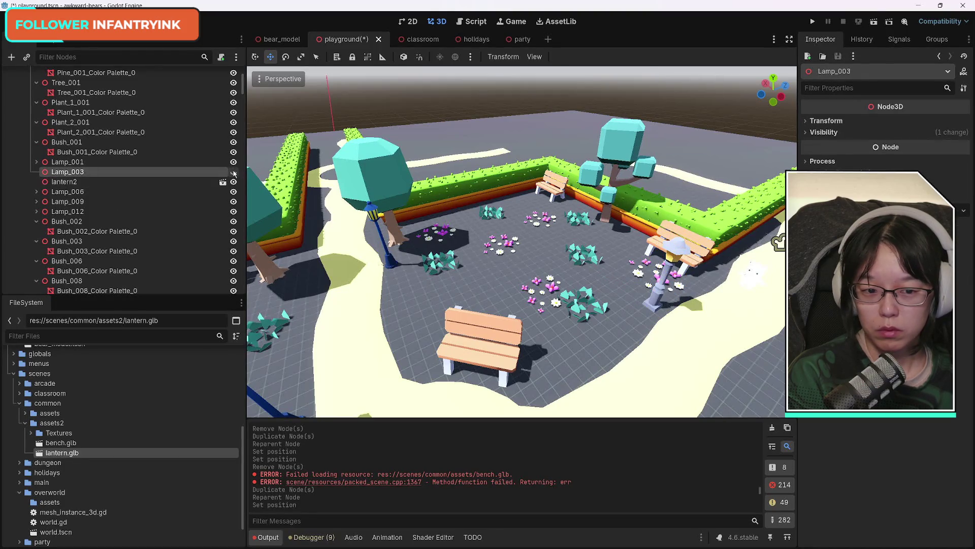
left_click_drag(525, 265, 8, 190)
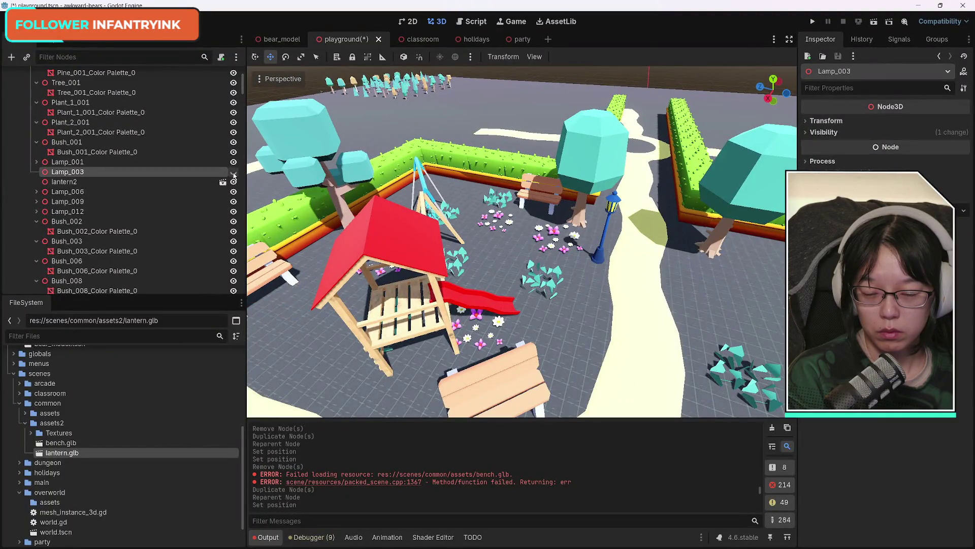
left_click(233, 172)
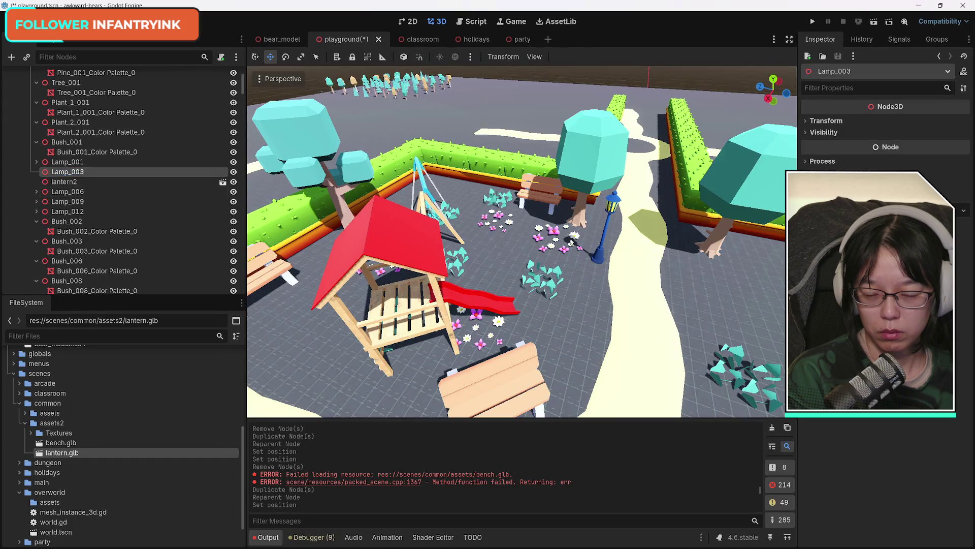
double_click(76, 171)
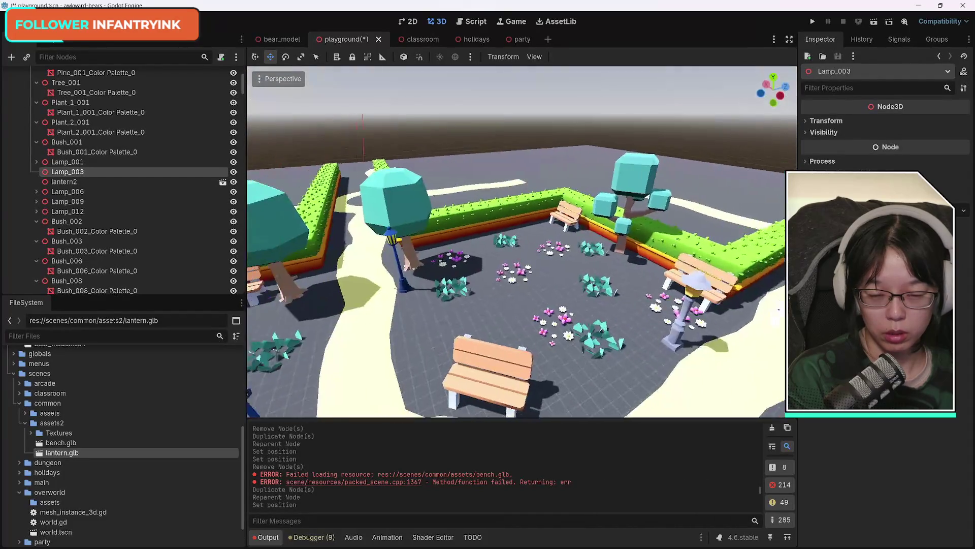
Step: Delete the Lamp_009 street lamp and reselect lantern2
left_click(428, 234)
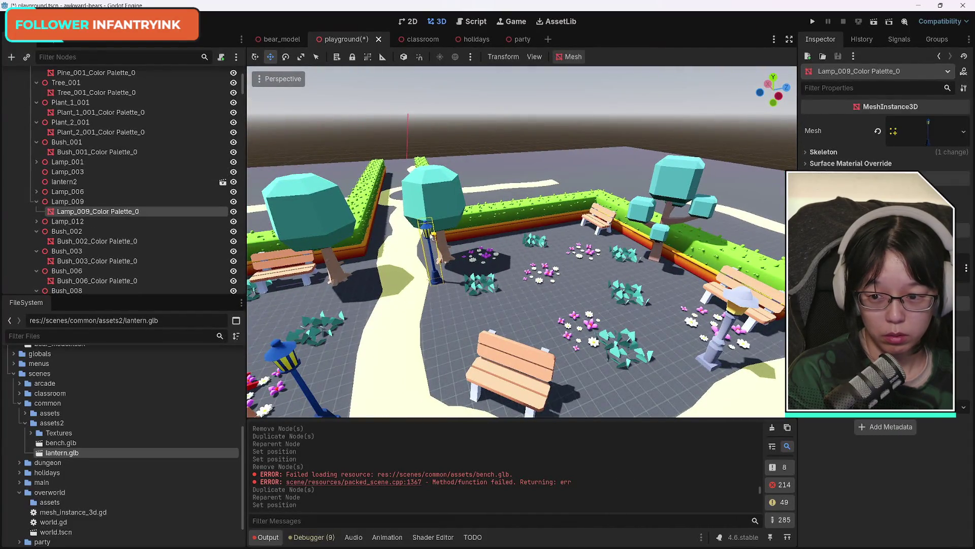
left_click(68, 203)
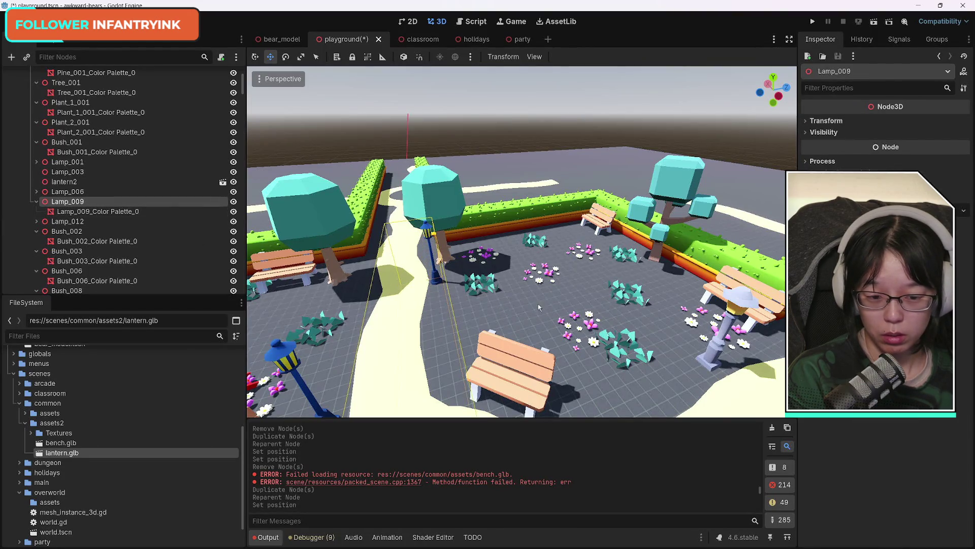
key("Delete")
key("Return")
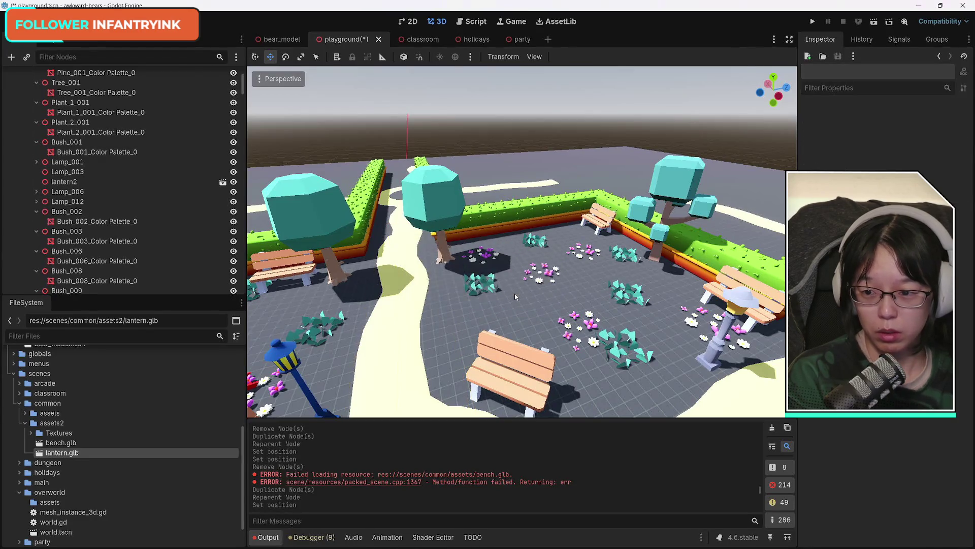
left_click(73, 183)
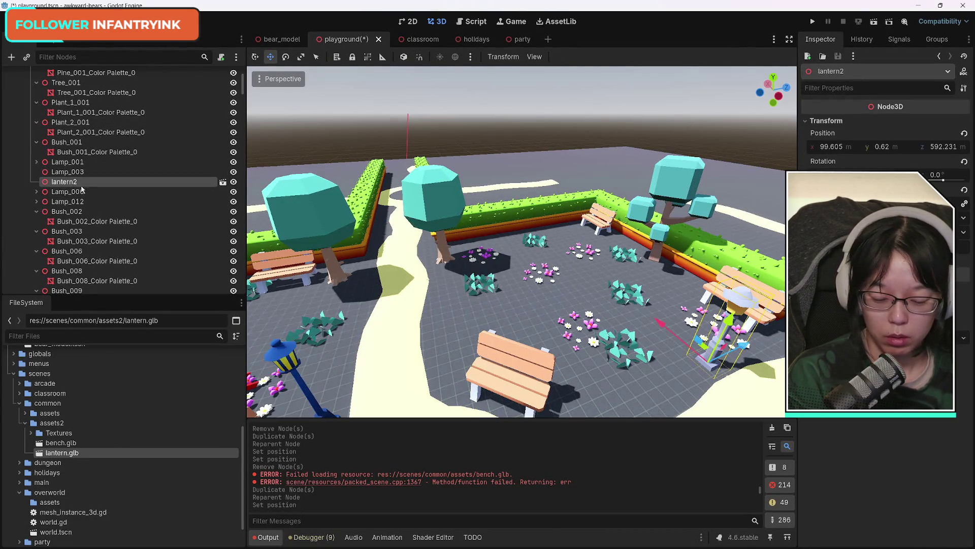
Step: Duplicate lantern2 as lantern3 and slide it along Z next to the left tree by the path
key("ctrl+d")
left_click(520, 293)
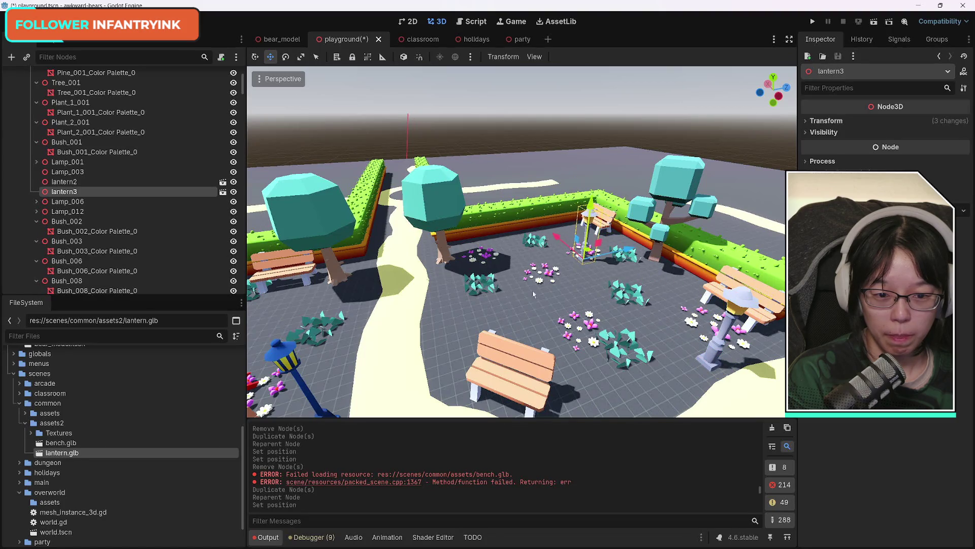
left_click_drag(630, 249, 509, 261)
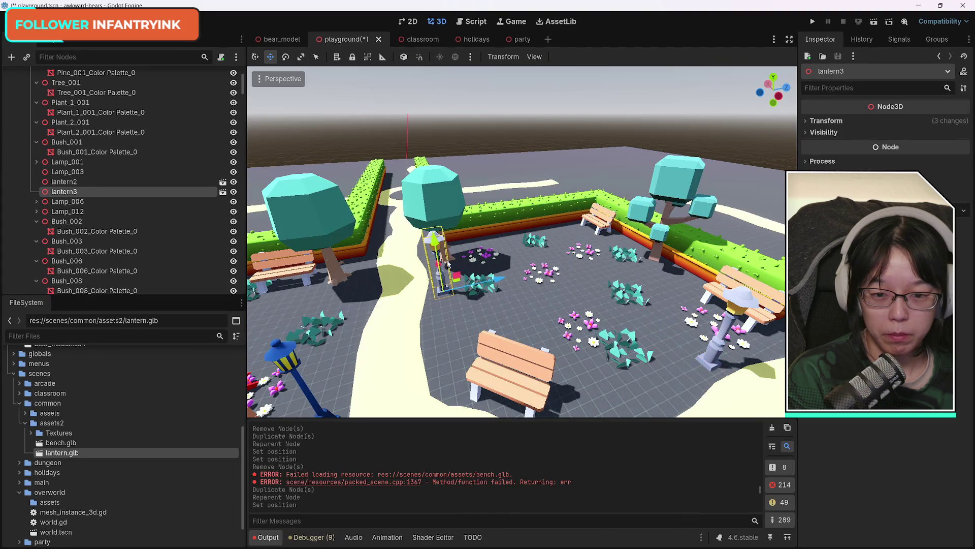
left_click_drag(382, 284, 466, 268)
scroll(472, 283, "up", 3)
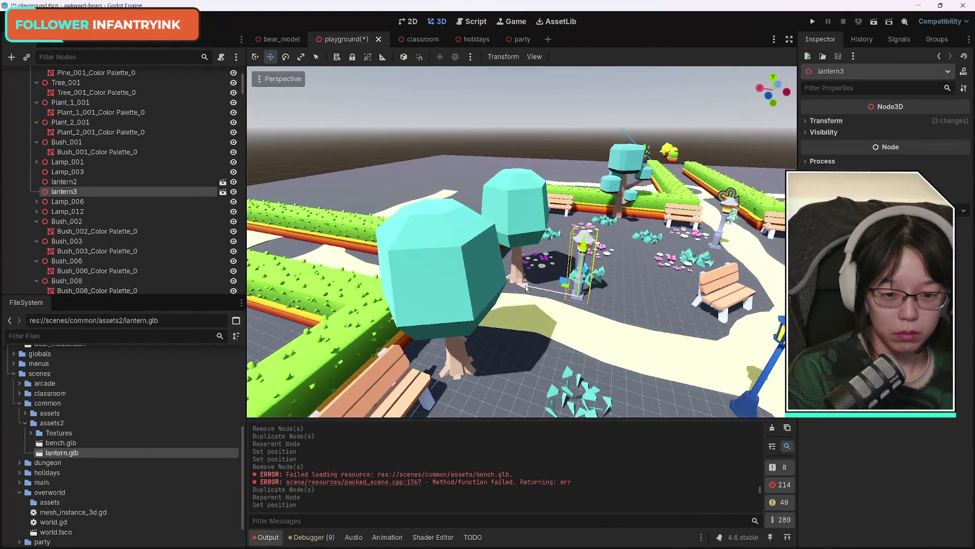
mouse_move(522, 242)
left_mouse_down()
mouse_move(436, 223)
mouse_move(415, 203)
mouse_move(415, 244)
mouse_move(476, 243)
mouse_move(412, 249)
mouse_move(569, 228)
left_mouse_up()
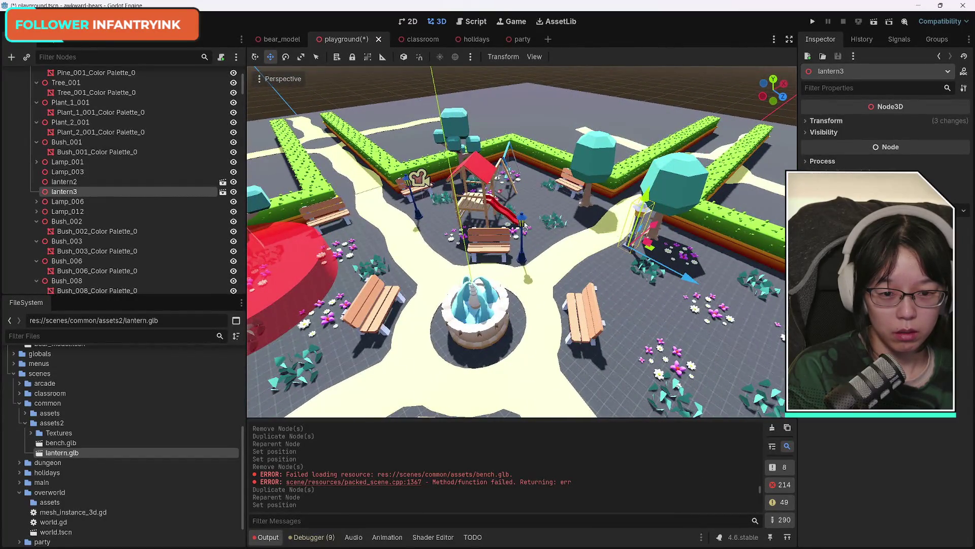
Step: Delete the Lamp_002 street lamp from the playground scene
left_click(523, 224)
scroll(188, 232, "down", 3)
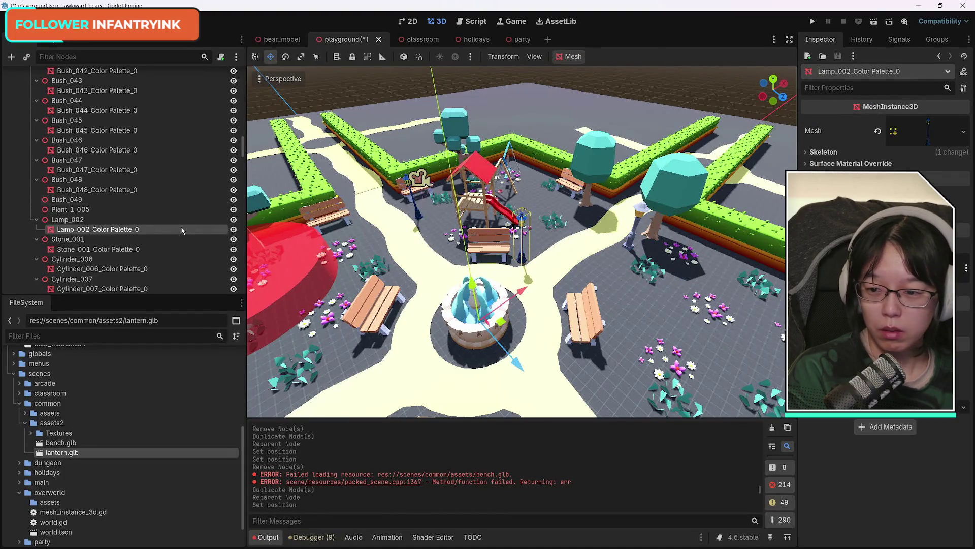
left_click(84, 219)
key("Delete")
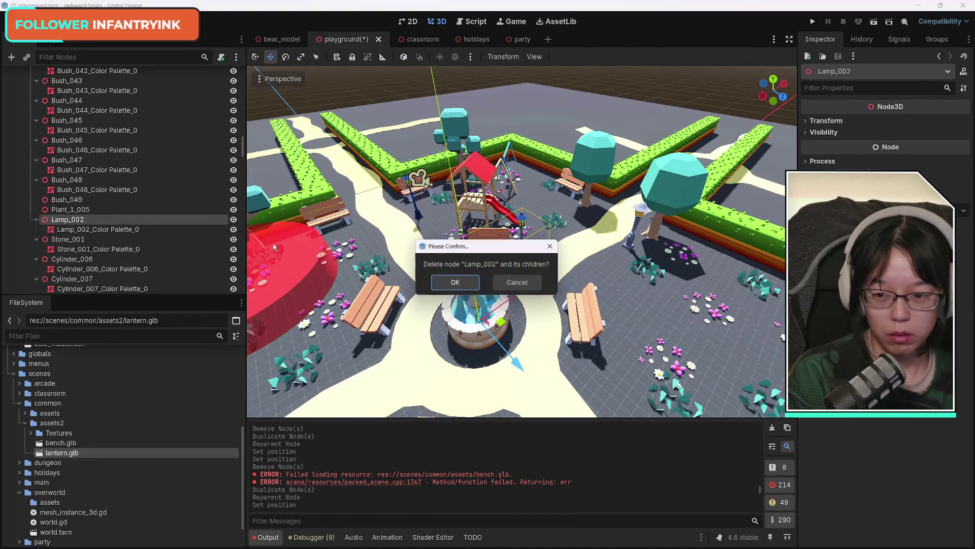
key("Return")
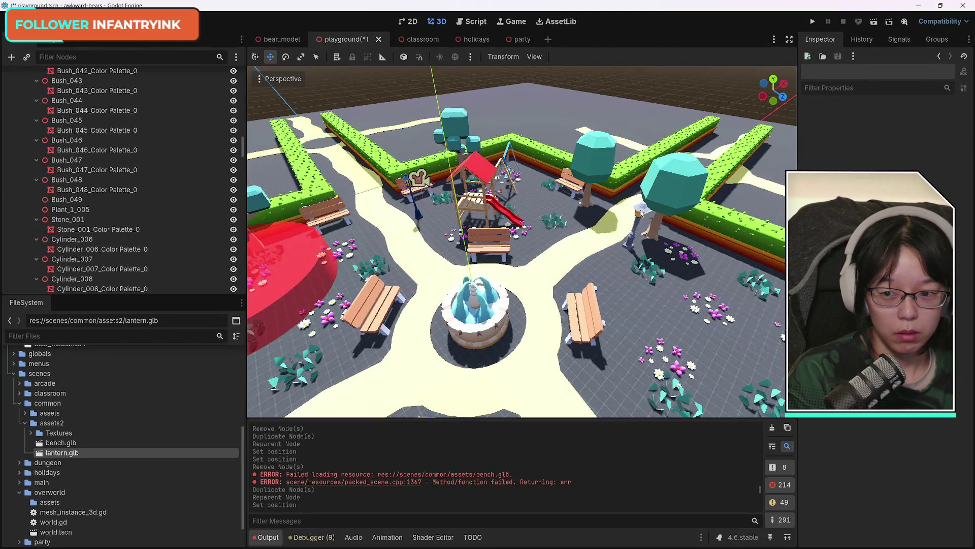
Step: Duplicate lantern3 as lantern4 and slide it along X beside the bench near the playground
left_click(641, 214)
scroll(105, 197, "up", 2)
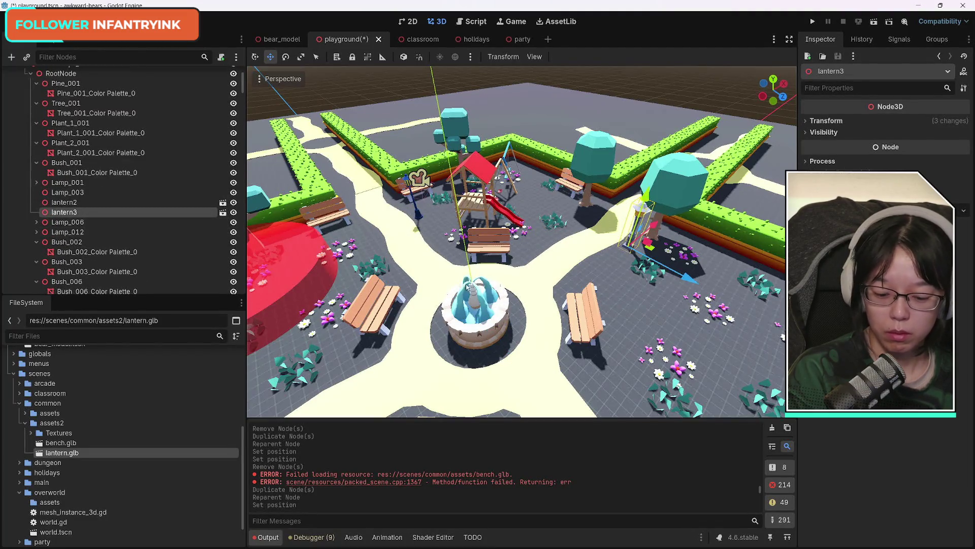
key("ctrl+d")
mouse_move(647, 241)
left_mouse_down()
mouse_move(607, 204)
mouse_move(566, 227)
left_mouse_up()
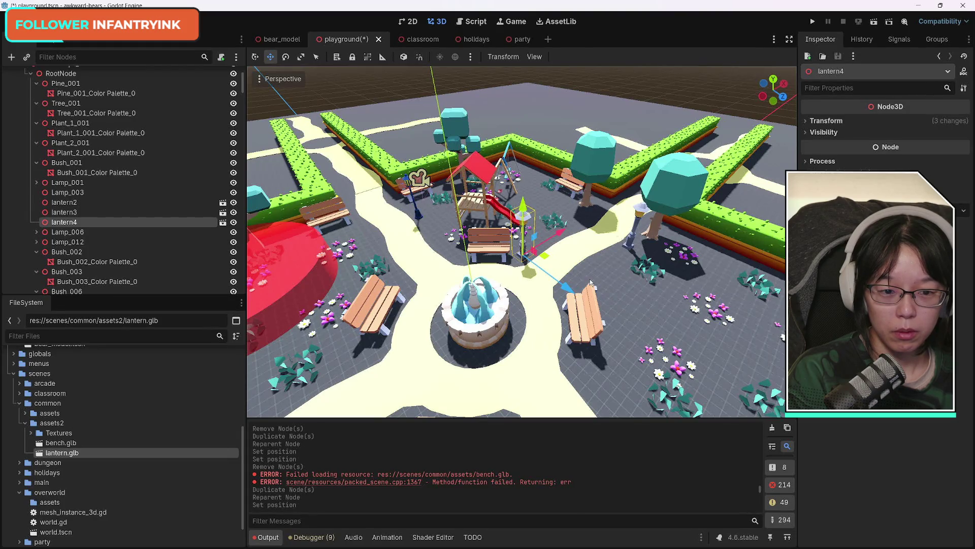
mouse_move(548, 299)
left_mouse_down()
mouse_move(407, 234)
mouse_move(581, 200)
left_mouse_up()
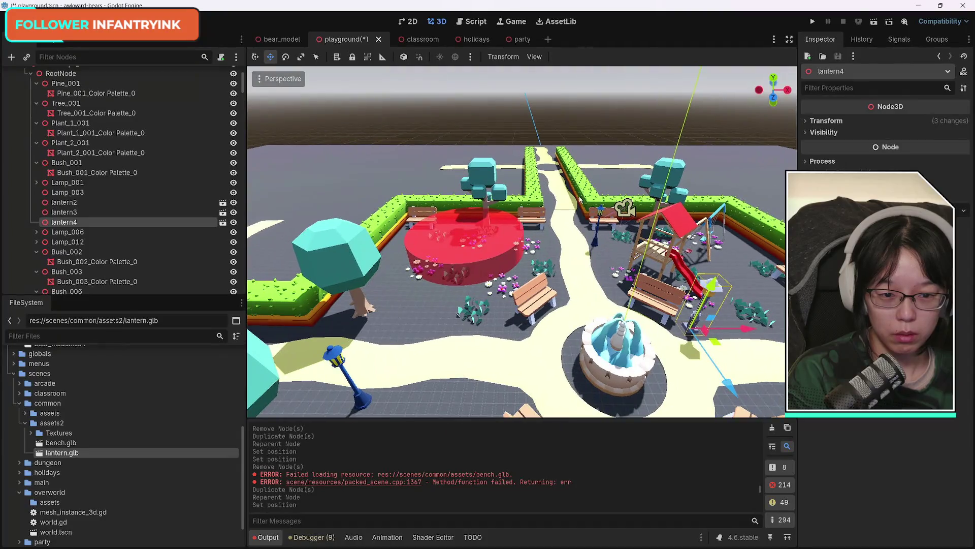
Step: Delete the old Lamp_006 street lamp and its children
left_click(599, 216)
left_click_drag(571, 309, 556, 300)
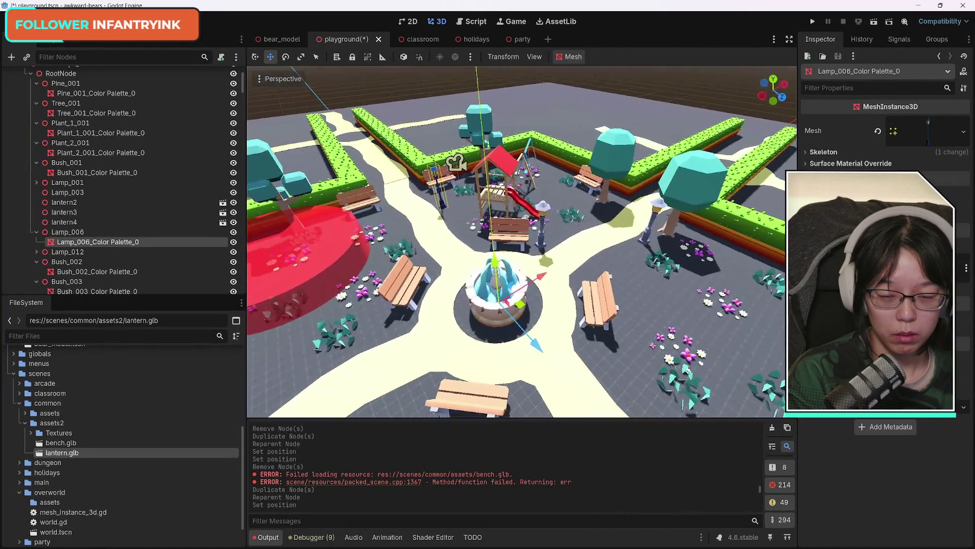
left_click(75, 233)
key("Delete")
key("Return")
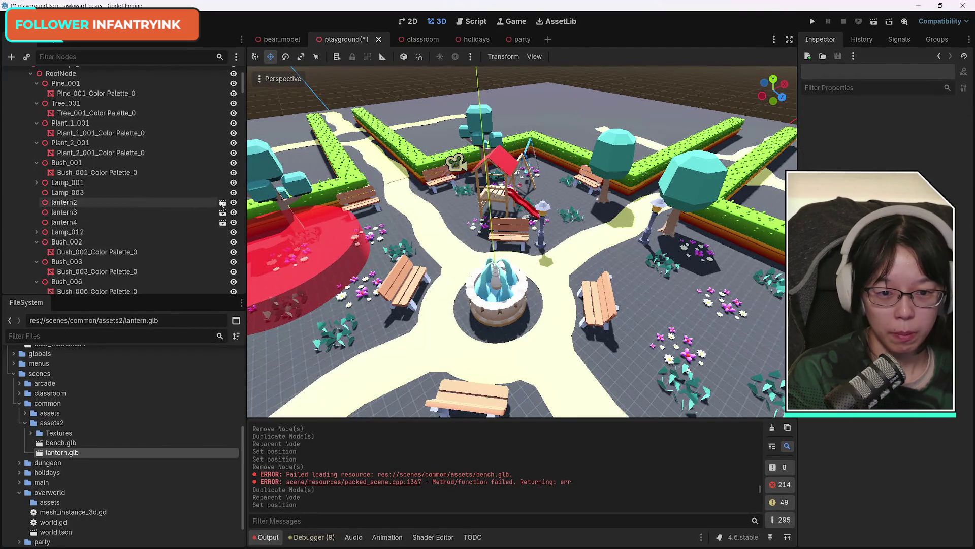
Step: Duplicate lantern4 as lantern5, place it by the left hedge bench, and delete the leftover lamp mesh
left_click(544, 212)
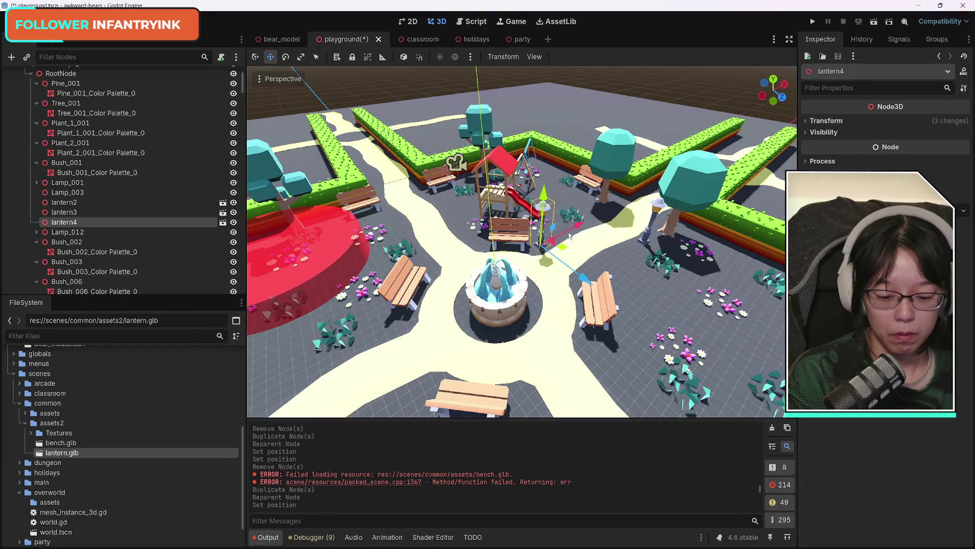
key("ctrl+d")
left_click_drag(578, 274, 462, 243)
mouse_move(463, 156)
left_mouse_down()
mouse_move(393, 290)
mouse_move(366, 308)
left_mouse_up()
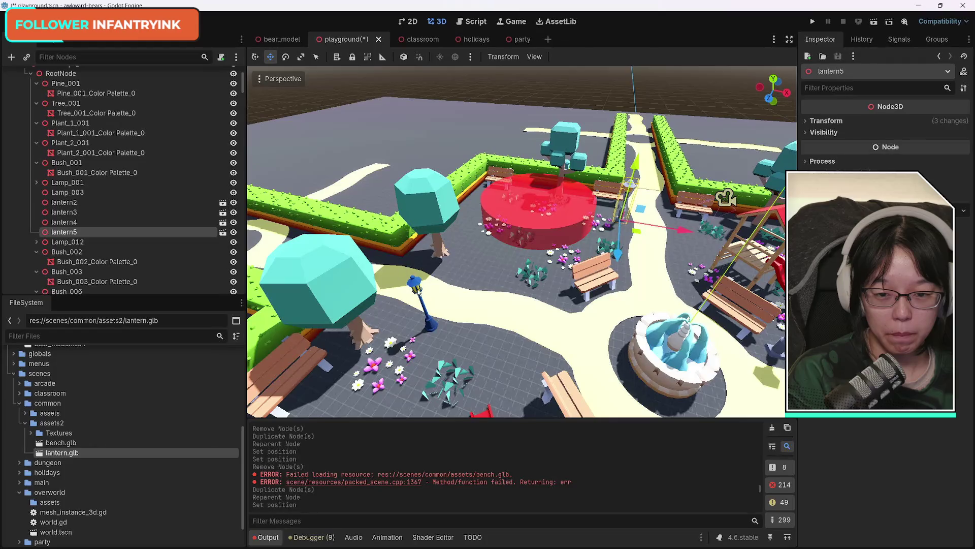
left_click(418, 287)
key("Delete")
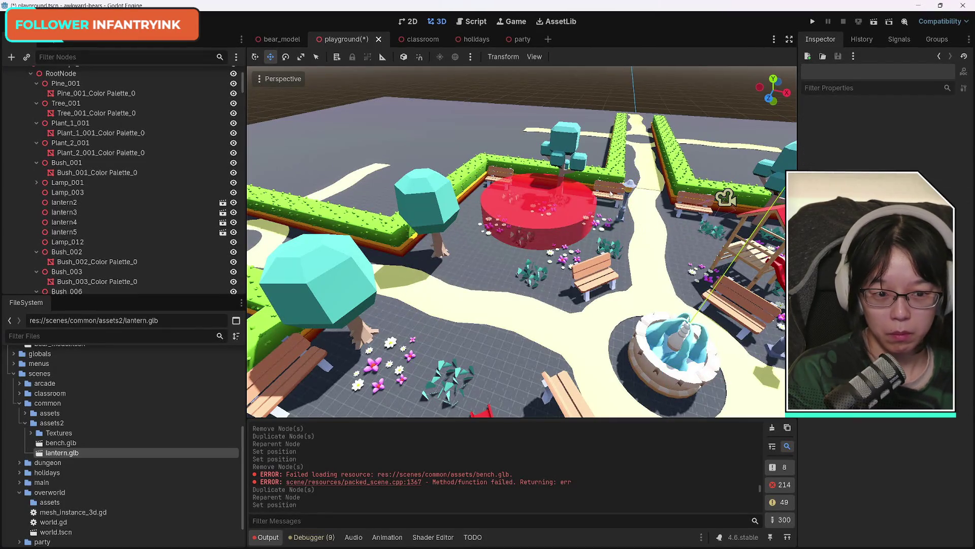
Step: Duplicate lantern5 as lantern6 and move it off the path beside the tree
left_click(634, 193)
key("ctrl+d")
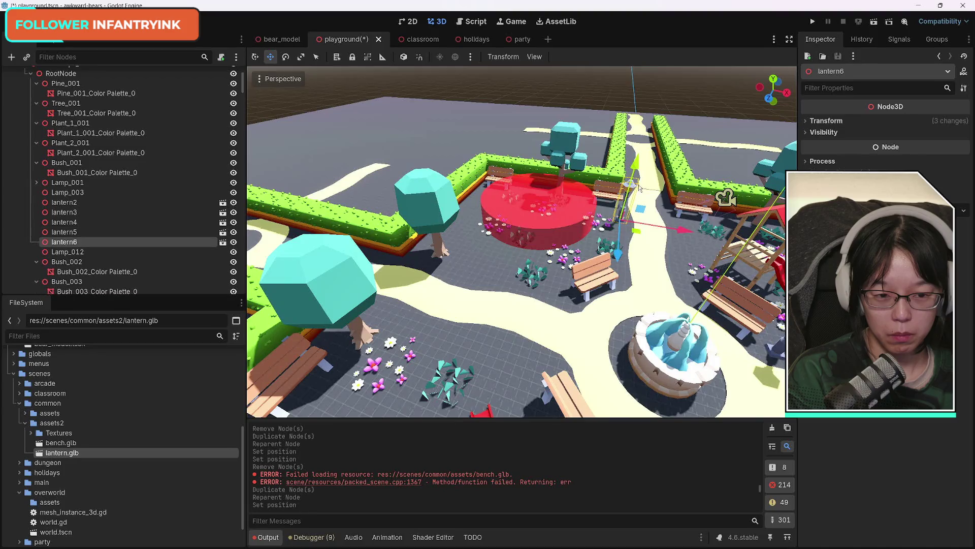
mouse_move(678, 230)
left_mouse_down()
mouse_move(425, 329)
mouse_move(413, 354)
left_mouse_up()
mouse_move(499, 288)
left_mouse_down()
mouse_move(536, 276)
mouse_move(563, 204)
mouse_move(584, 187)
mouse_move(499, 231)
left_mouse_up()
left_click(558, 167)
Step: Duplicate lantern4 as lantern7 and place it beside the bench
key("ctrl+d")
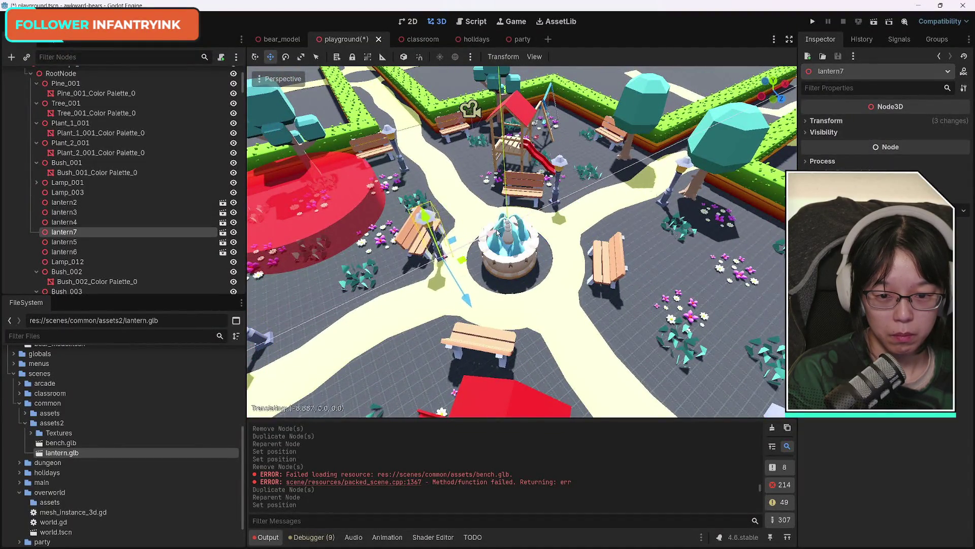
left_click_drag(473, 364, 489, 385)
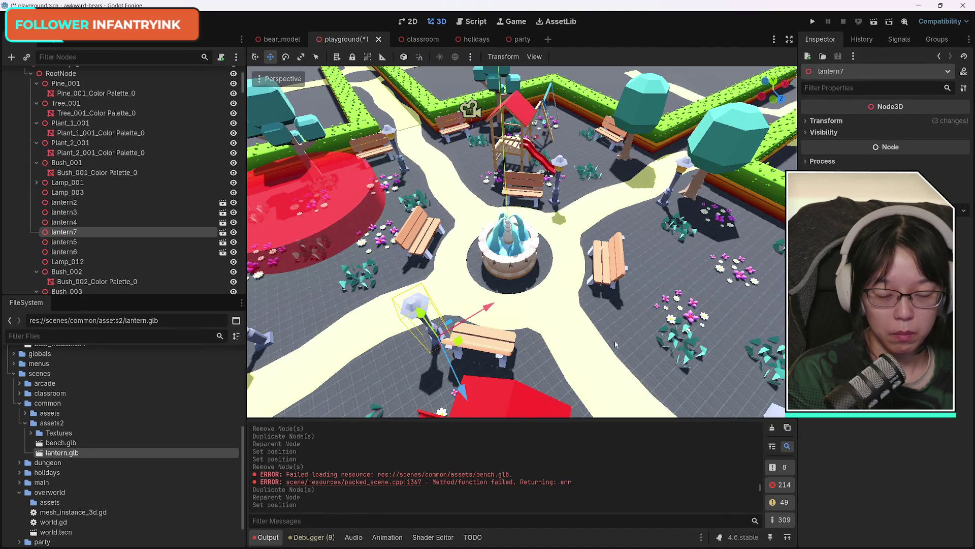
mouse_move(616, 344)
left_mouse_down()
mouse_move(569, 315)
mouse_move(248, 411)
mouse_move(457, 396)
mouse_move(539, 376)
mouse_move(249, 291)
mouse_move(675, 235)
left_mouse_up()
left_click_drag(387, 266, 388, 266)
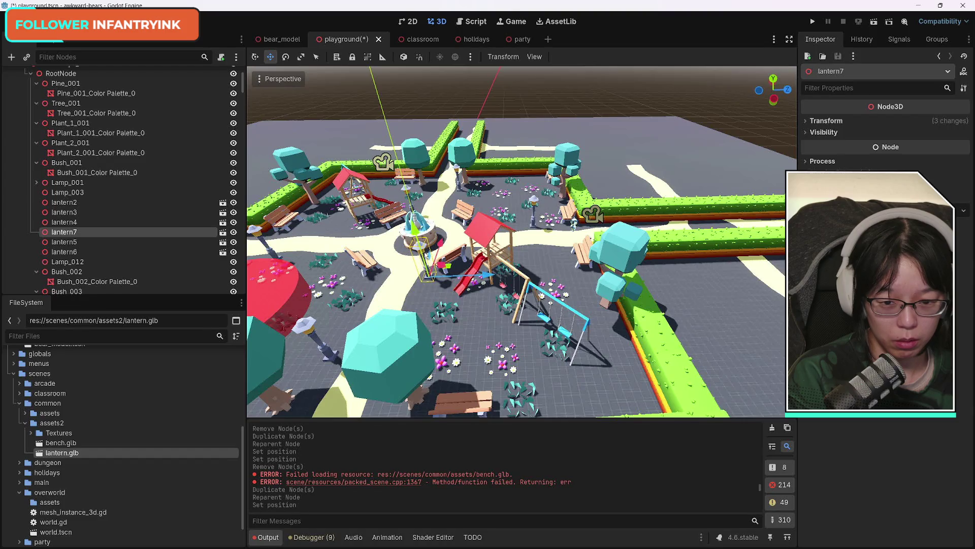
Step: Duplicate lantern7 as lantern8 and move it over near the swings
key("ctrl+d")
left_click_drag(441, 248, 440, 334)
mouse_move(439, 409)
left_mouse_down()
mouse_move(579, 422)
mouse_move(614, 417)
mouse_move(621, 404)
left_mouse_up()
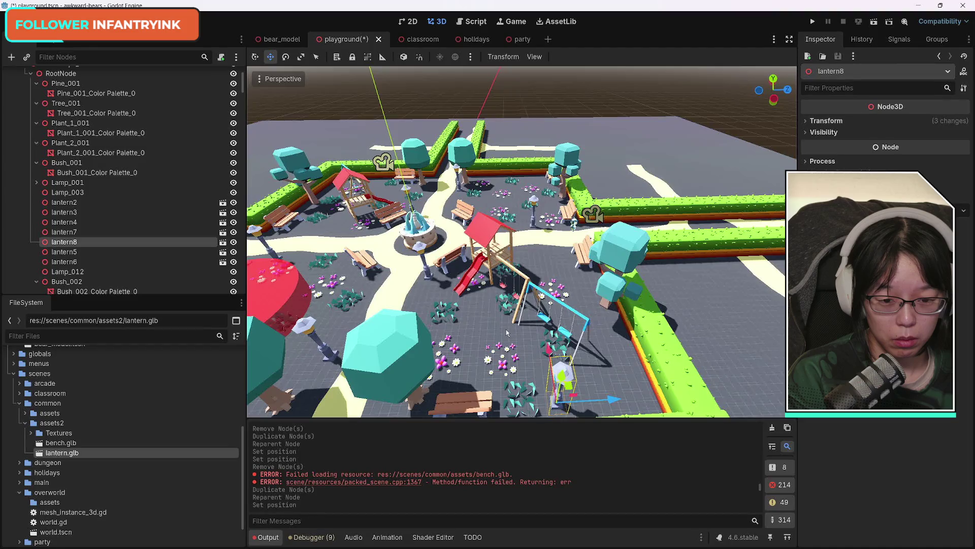
Step: Duplicate lantern3 as lantern9 and move it to the far hedge by the bench
key("w")
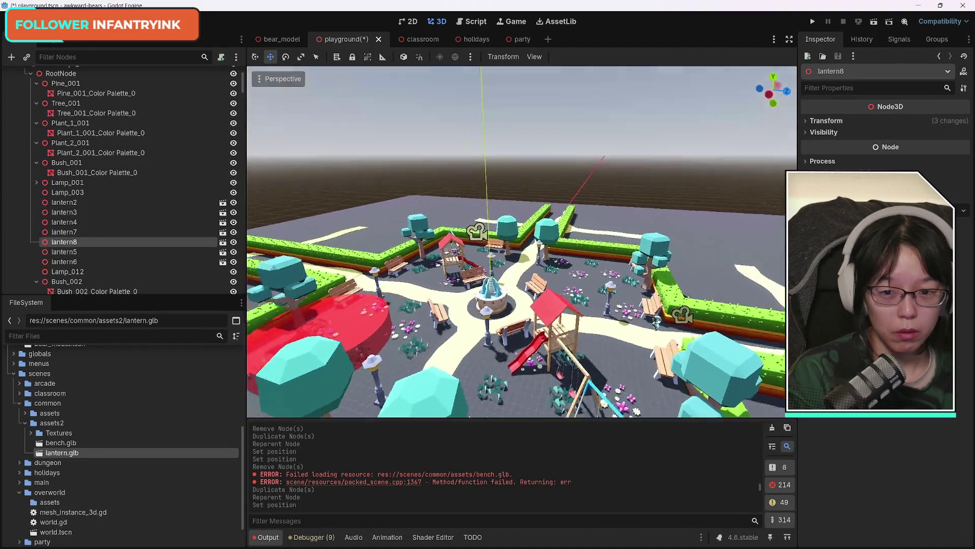
key("w")
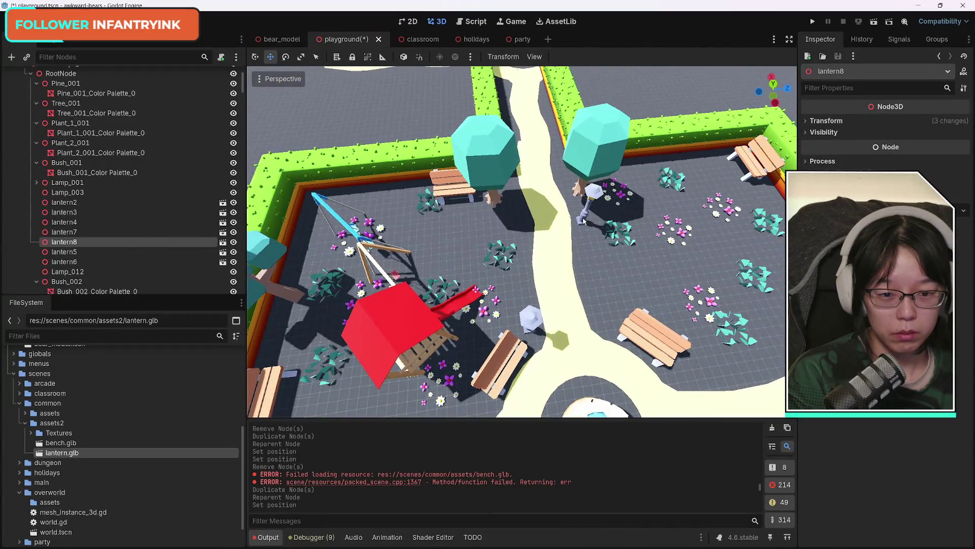
left_click(584, 221)
key("ctrl+d")
mouse_move(637, 215)
left_mouse_down()
mouse_move(462, 219)
mouse_move(404, 166)
left_mouse_up()
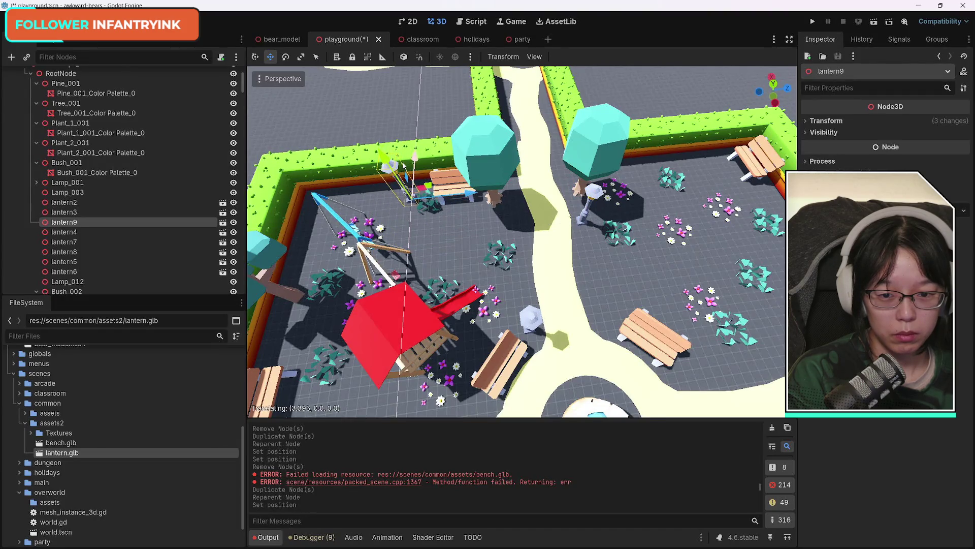
Step: Nudge lantern9 along its Z axis, then save the playground scene
key("g")
key("z")
mouse_move(480, 199)
left_mouse_down()
mouse_move(594, 208)
mouse_move(609, 152)
left_mouse_up()
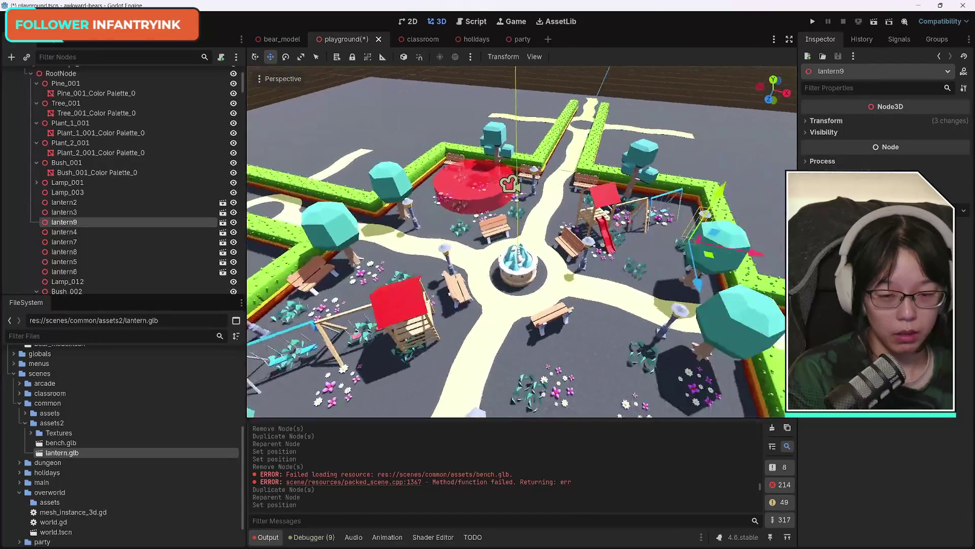
key("ctrl+s")
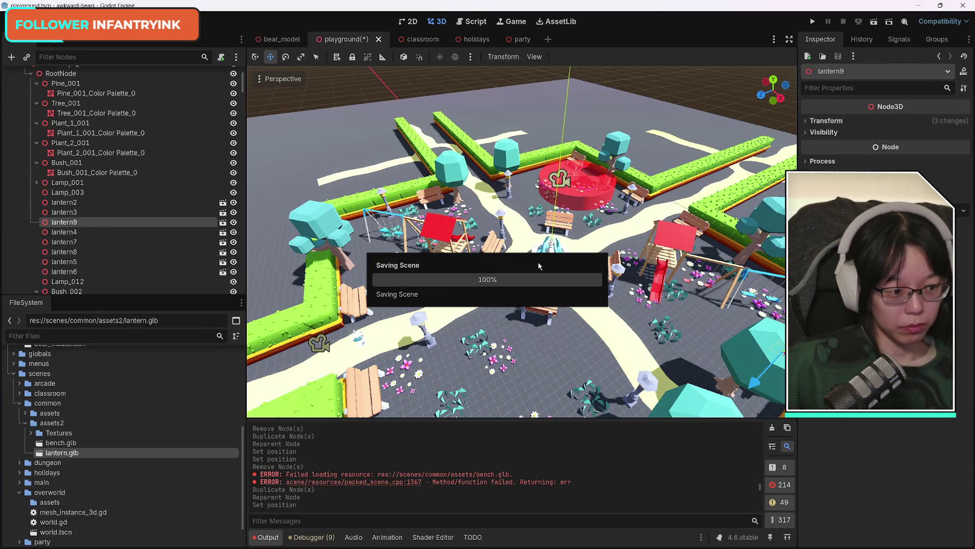
Step: Bring up the classroom scene and frame its desks, red rug and wall map
left_click(280, 39)
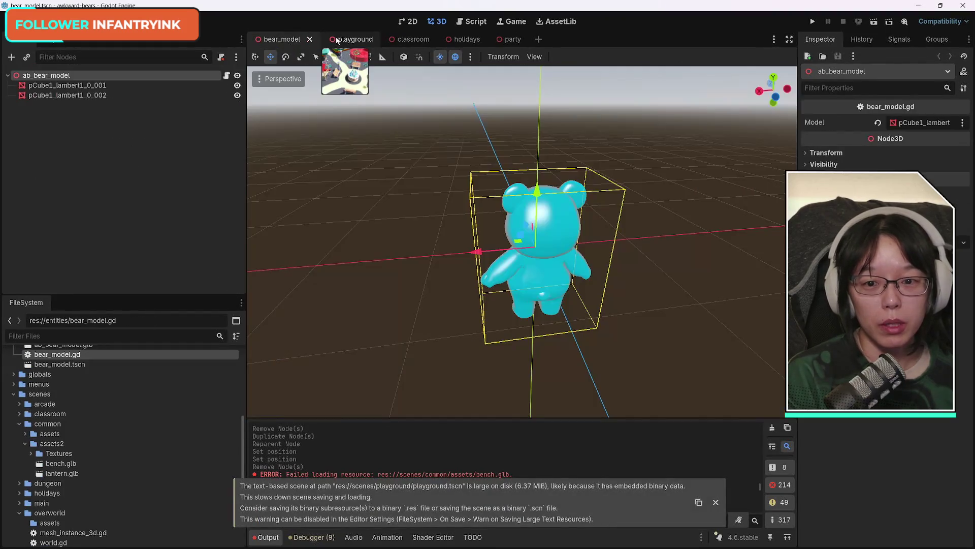
left_click(337, 40)
left_click(420, 42)
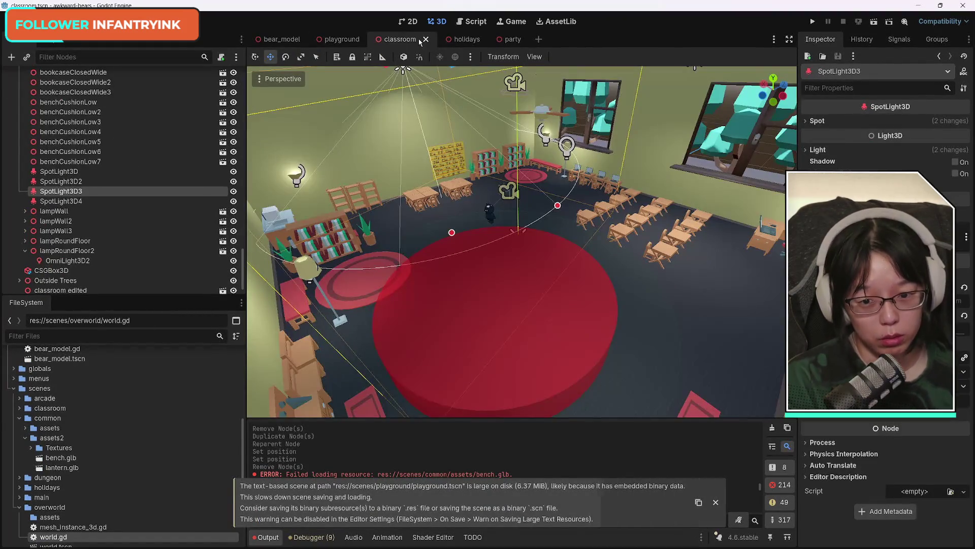
left_click(464, 41)
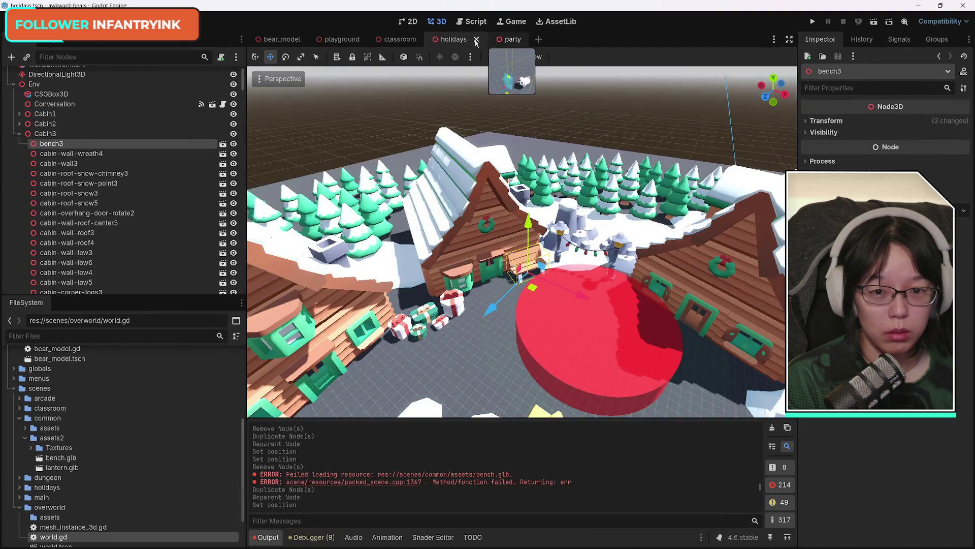
left_click(406, 41)
left_click_drag(645, 275, 584, 243)
mouse_move(522, 241)
left_mouse_down()
mouse_move(482, 234)
mouse_move(462, 254)
left_mouse_up()
left_click(459, 39)
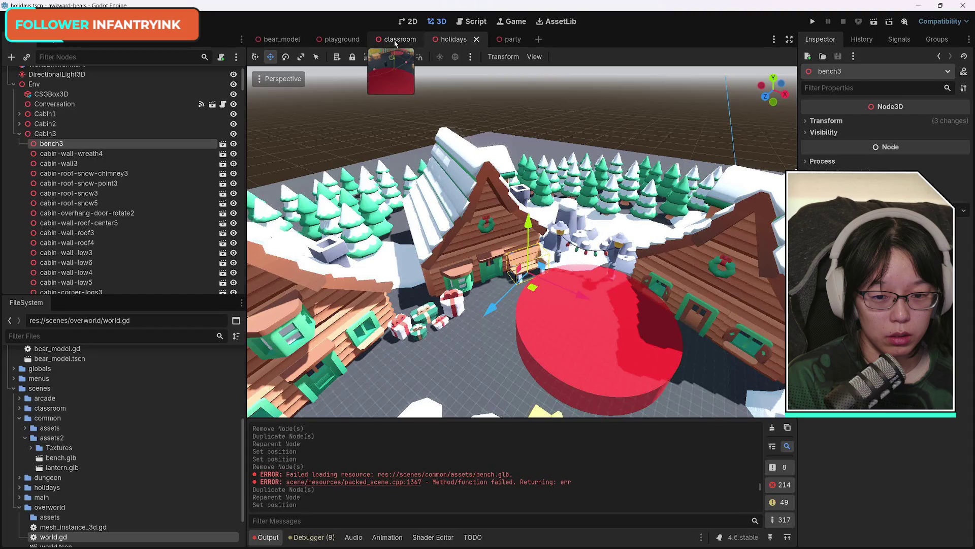
left_click(396, 41)
mouse_move(627, 223)
left_mouse_down()
mouse_move(615, 237)
mouse_move(658, 278)
left_mouse_up()
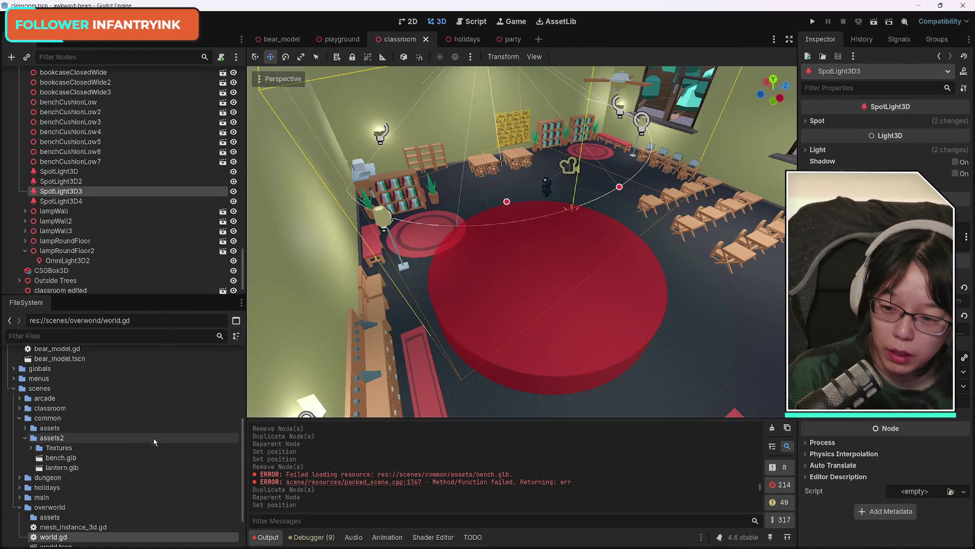
Step: In FileSystem, collapse assets2, expand common assets and scroll to the rug models
left_click(25, 437)
left_click(25, 427)
scroll(160, 485, "down", 10)
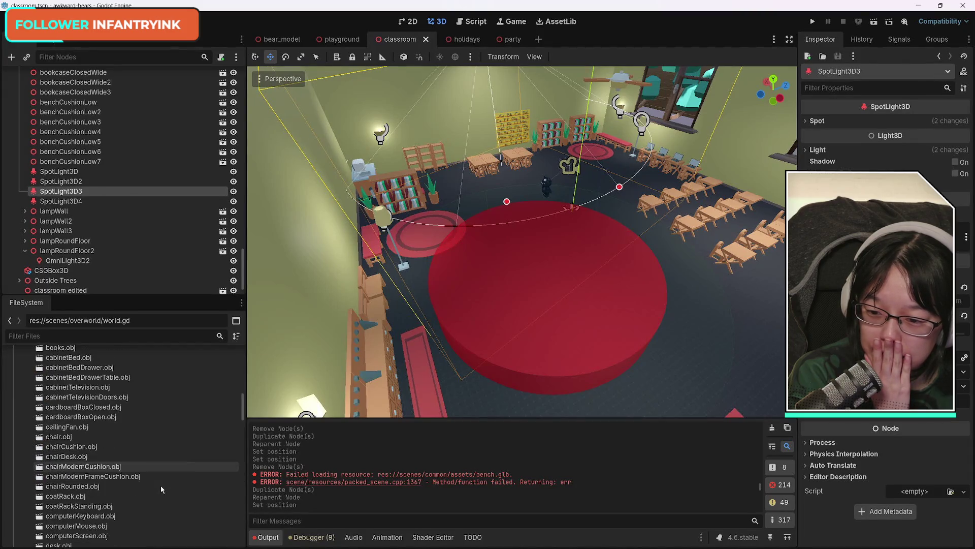
scroll(175, 494, "down", 15)
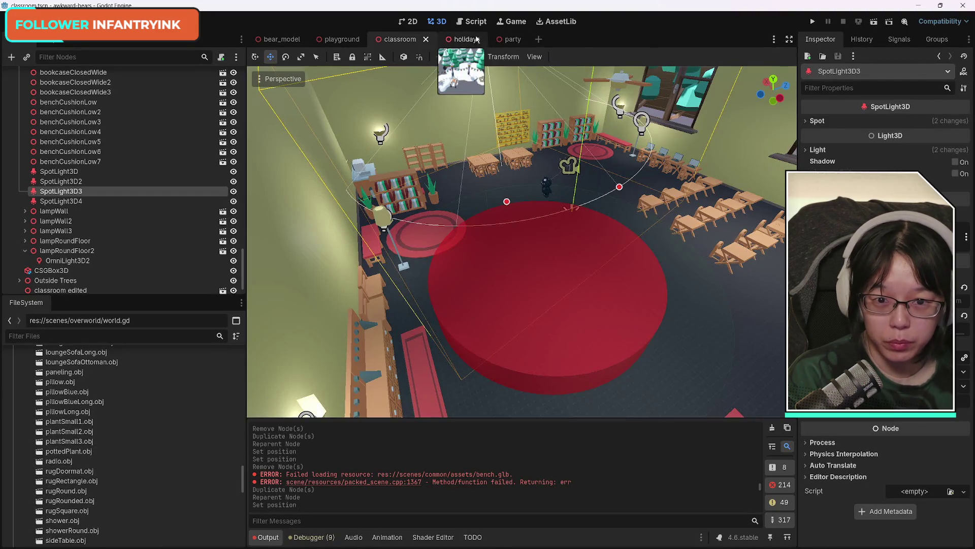
Step: Switch to the holidays scene, save it, then add rugDoormat and undo it
left_click(453, 39)
key("ctrl+s")
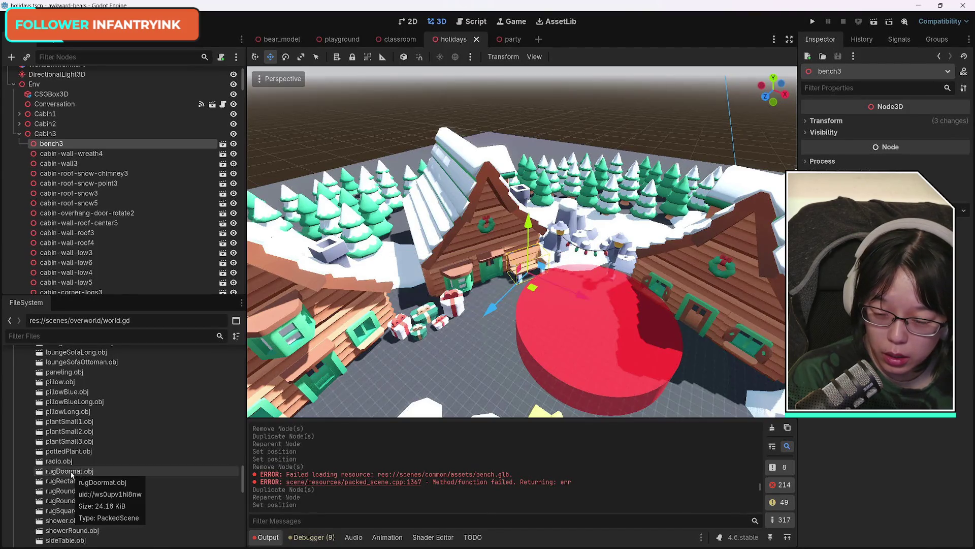
left_click_drag(71, 474, 475, 357)
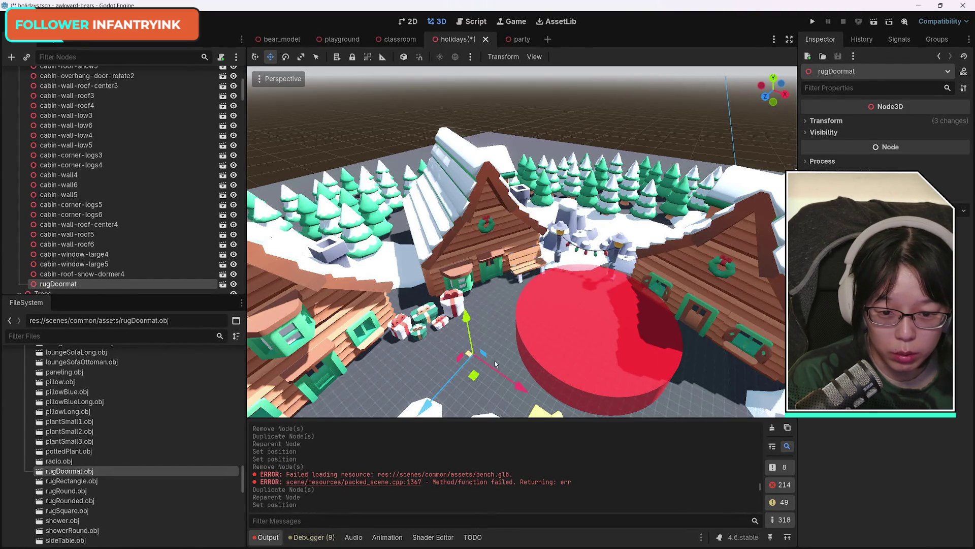
key("ctrl+z")
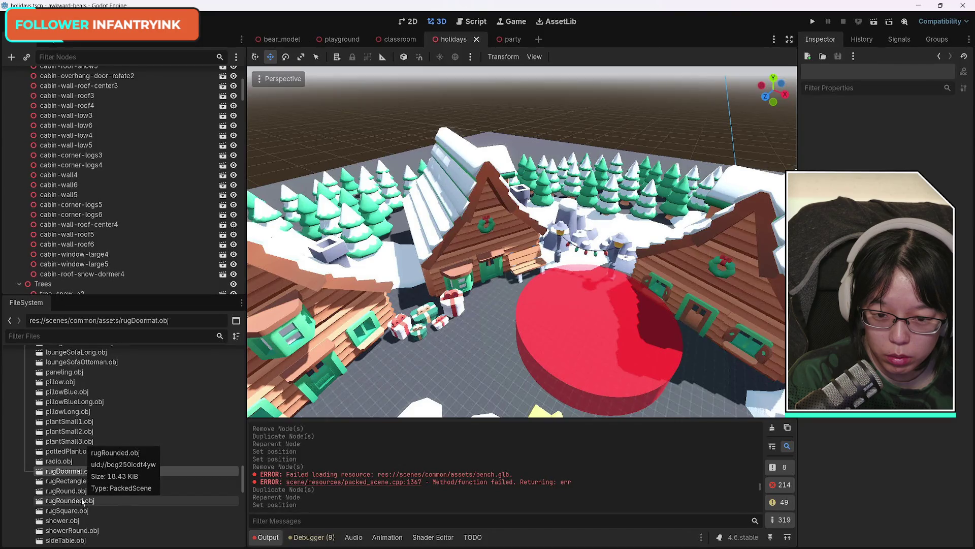
Step: Add rugRectangle.obj, rotate it, and position it in front of the cabin door
left_click(75, 483)
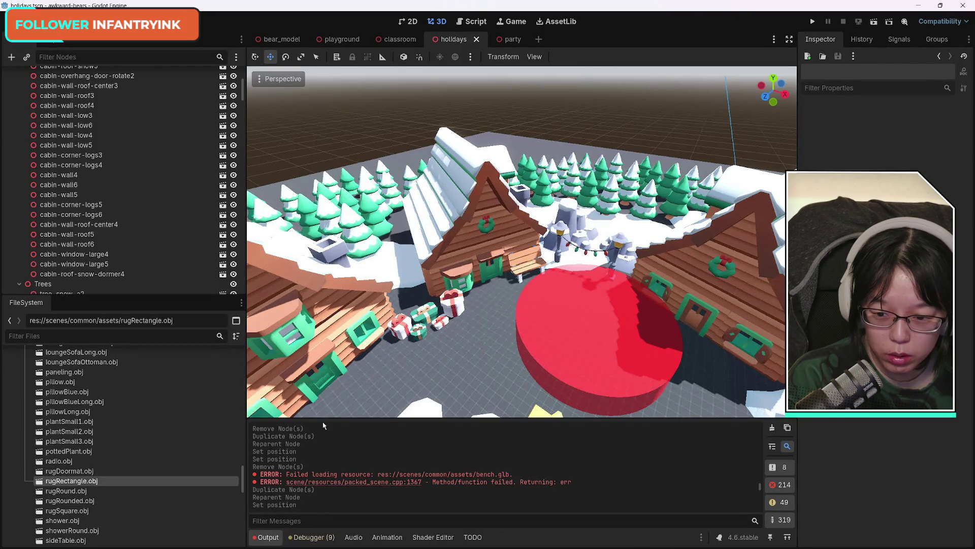
left_click_drag(75, 487, 503, 362)
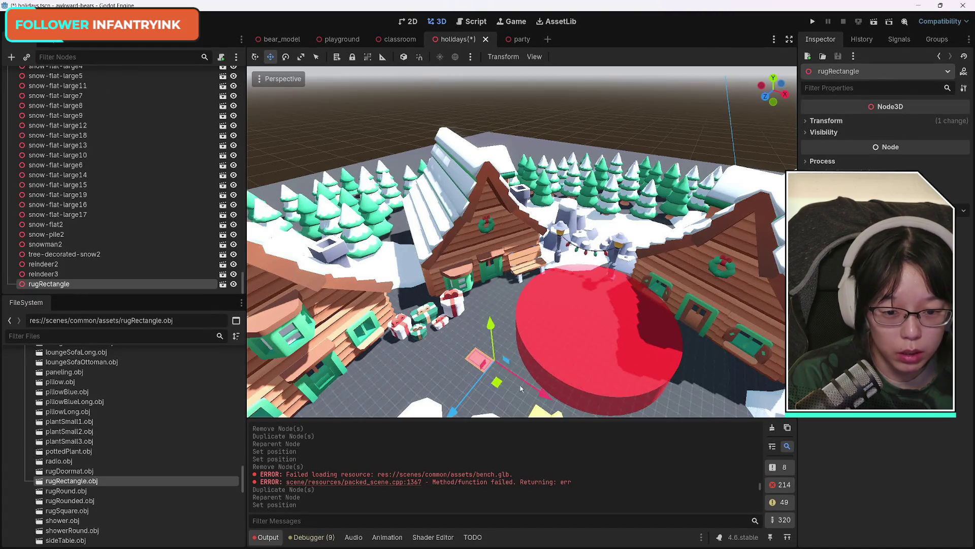
left_click(285, 58)
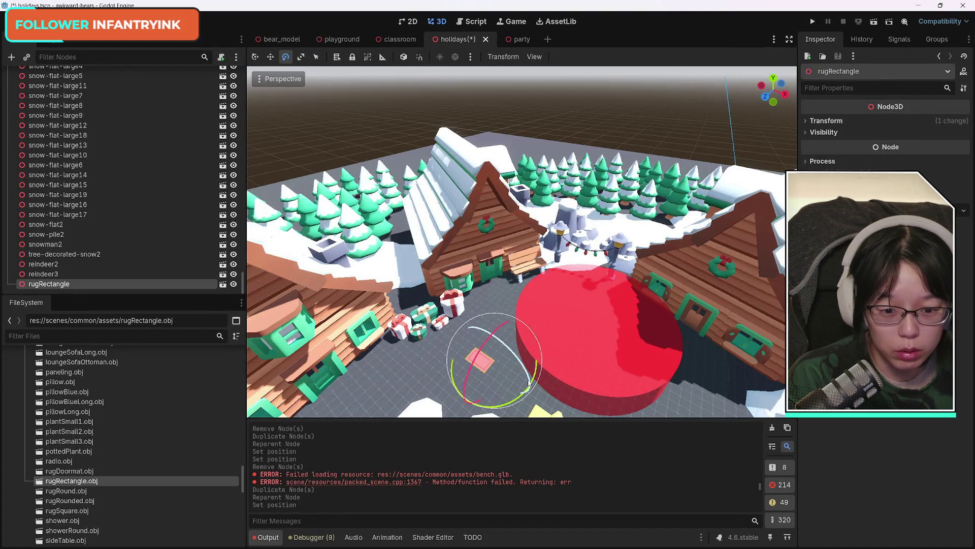
left_click_drag(501, 408, 537, 384)
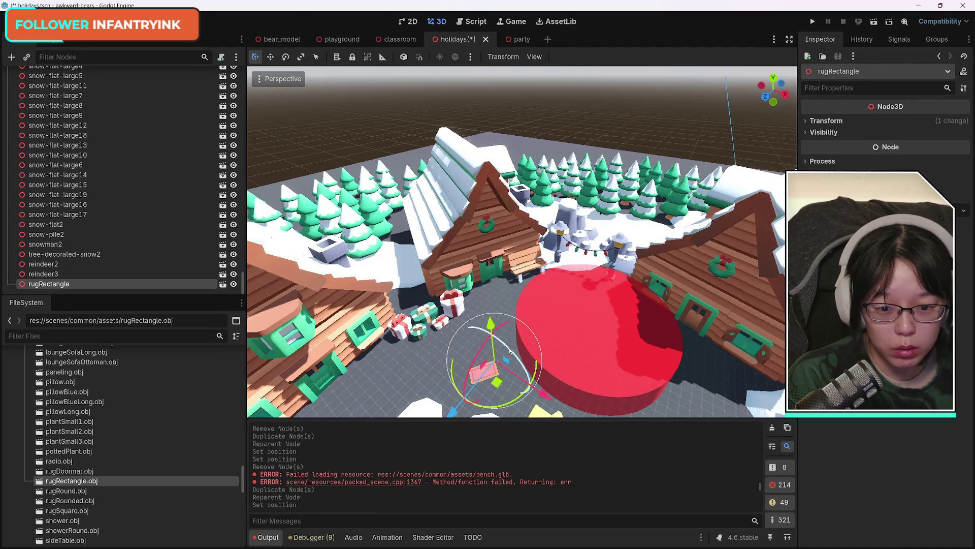
left_click_drag(455, 412, 490, 370)
mouse_move(579, 354)
left_mouse_down()
mouse_move(508, 363)
mouse_move(468, 334)
left_mouse_up()
mouse_move(556, 319)
left_mouse_down()
mouse_move(459, 325)
mouse_move(456, 334)
mouse_move(512, 315)
left_mouse_up()
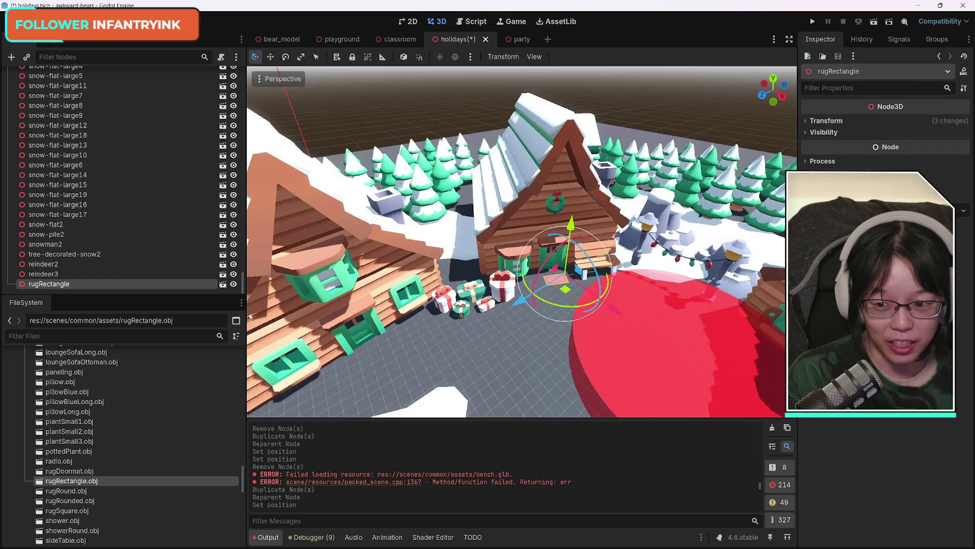
Step: Duplicate the rug as rugRectangle2, angle it and move it toward the window
key("ctrl+d")
mouse_move(528, 271)
left_mouse_down()
mouse_move(488, 350)
mouse_move(452, 379)
mouse_move(464, 391)
mouse_move(460, 375)
left_mouse_up()
left_click_drag(437, 414, 417, 382)
left_click_drag(339, 365, 312, 369)
mouse_move(409, 371)
left_mouse_down()
mouse_move(404, 387)
mouse_move(410, 368)
left_mouse_up()
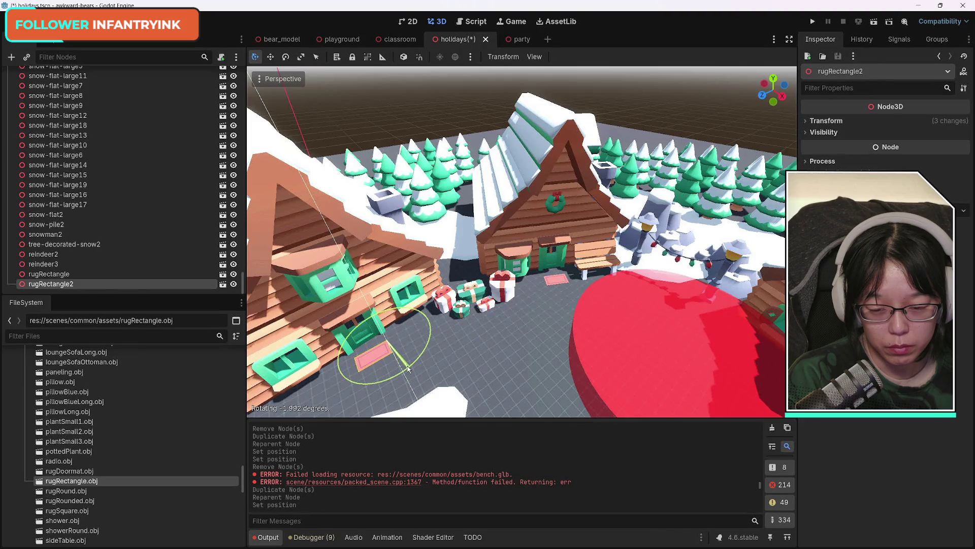
left_click_drag(409, 369, 408, 369)
Step: View the cabins, reselect rugRectangle2 after selecting Conversation, and duplicate it
left_click_drag(482, 370, 486, 355)
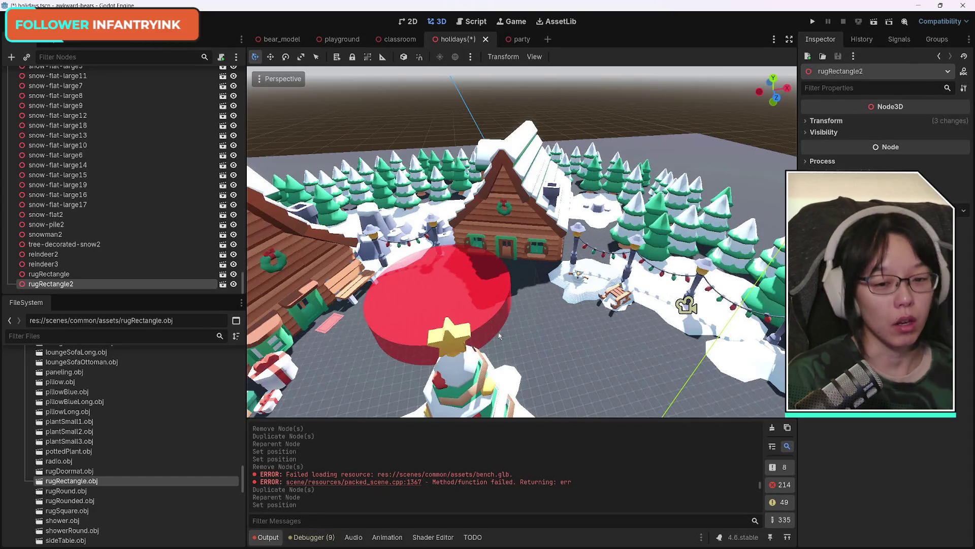
mouse_move(486, 355)
left_mouse_down()
mouse_move(492, 307)
mouse_move(504, 331)
left_mouse_up()
left_click(614, 301)
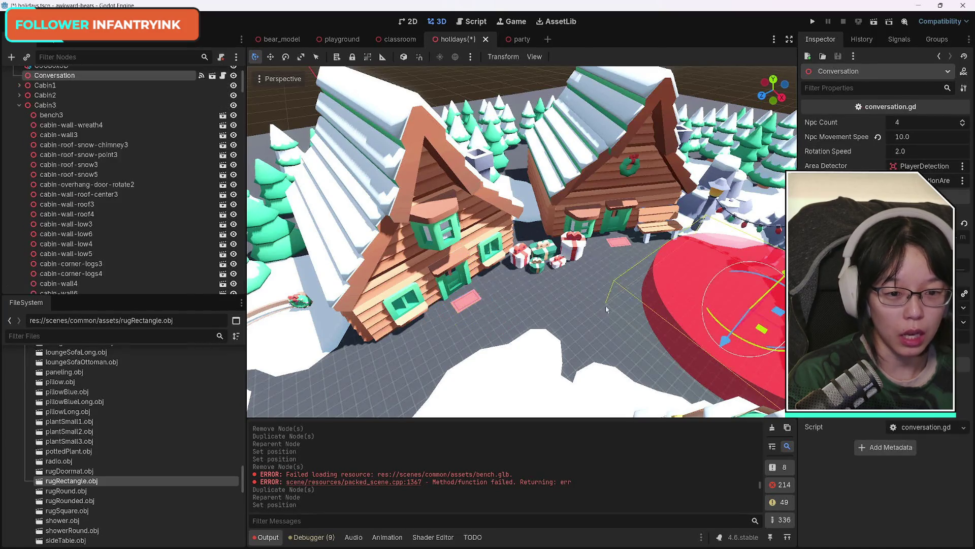
left_click(476, 304)
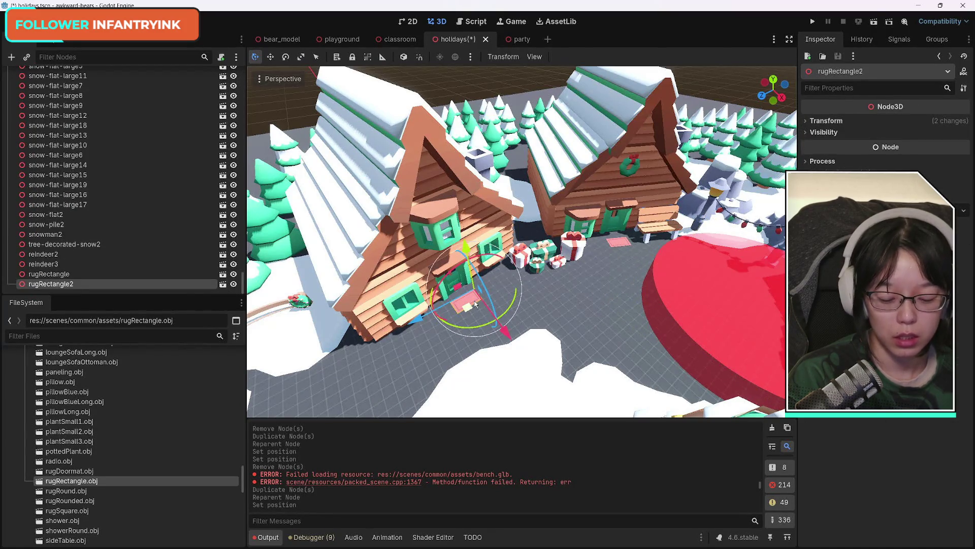
key("ctrl+d")
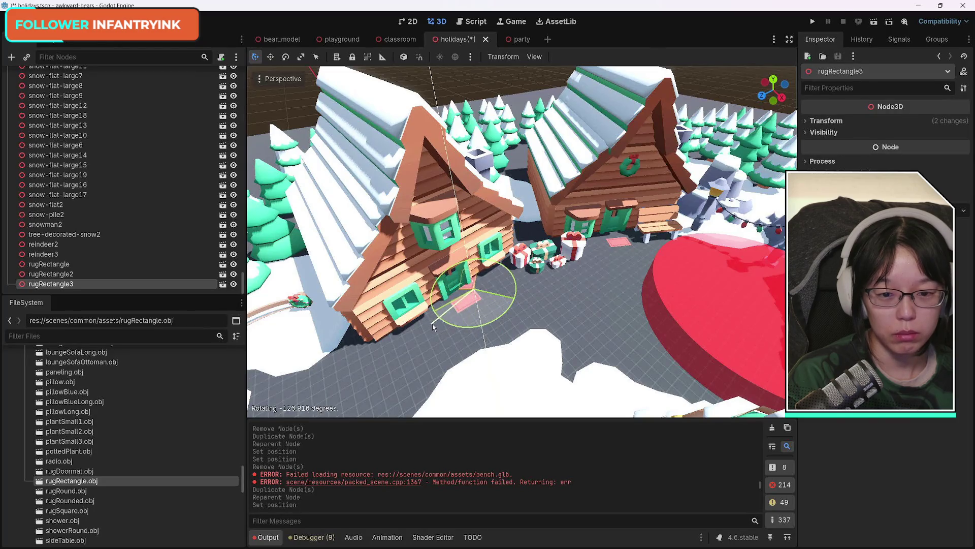
Step: Move rugRectangle3 along X away from the original and rotate it
mouse_move(465, 314)
left_mouse_down()
mouse_move(661, 133)
mouse_move(770, 284)
left_mouse_up()
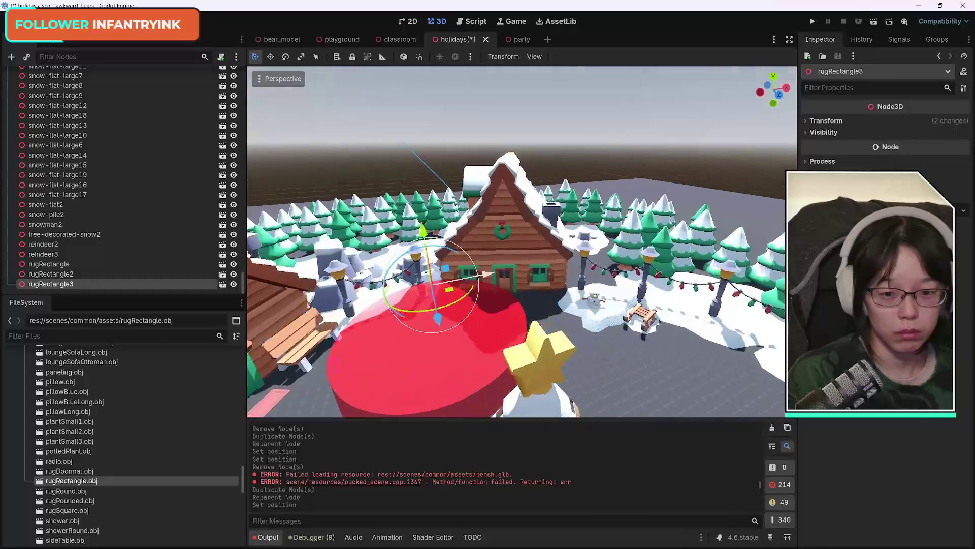
scroll(685, 293, "down", 2)
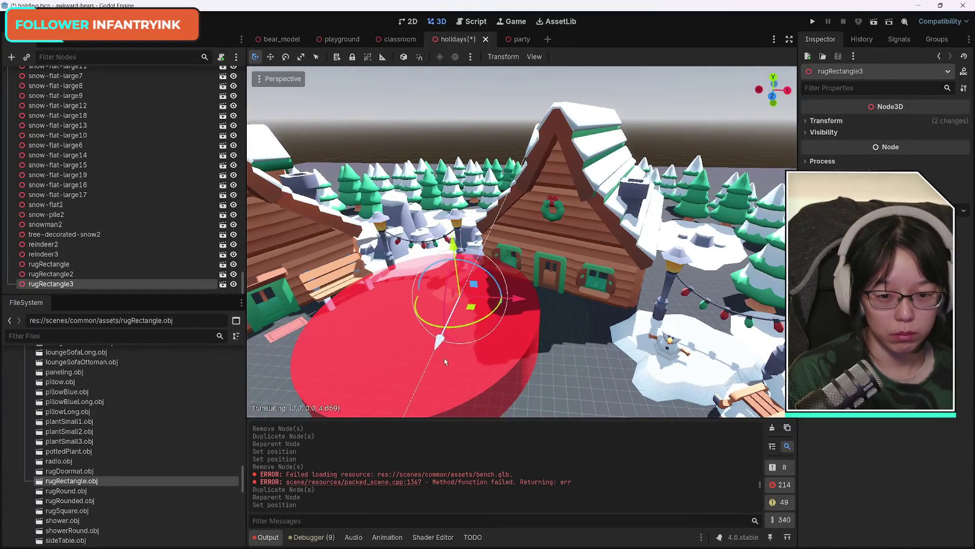
key("x")
left_click(624, 317)
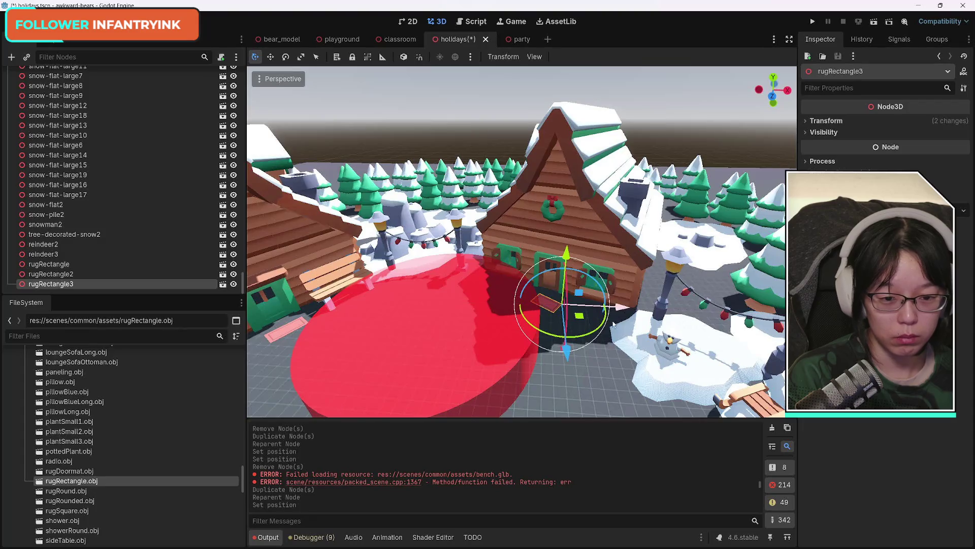
mouse_move(583, 335)
left_mouse_down()
mouse_move(598, 333)
mouse_move(565, 348)
mouse_move(564, 339)
left_mouse_up()
Step: Centre on rugRectangle3 and slide it along Z beside the right cabin
mouse_move(615, 298)
left_mouse_down()
mouse_move(574, 331)
mouse_move(606, 306)
mouse_move(582, 330)
mouse_move(549, 285)
left_mouse_up()
key("f")
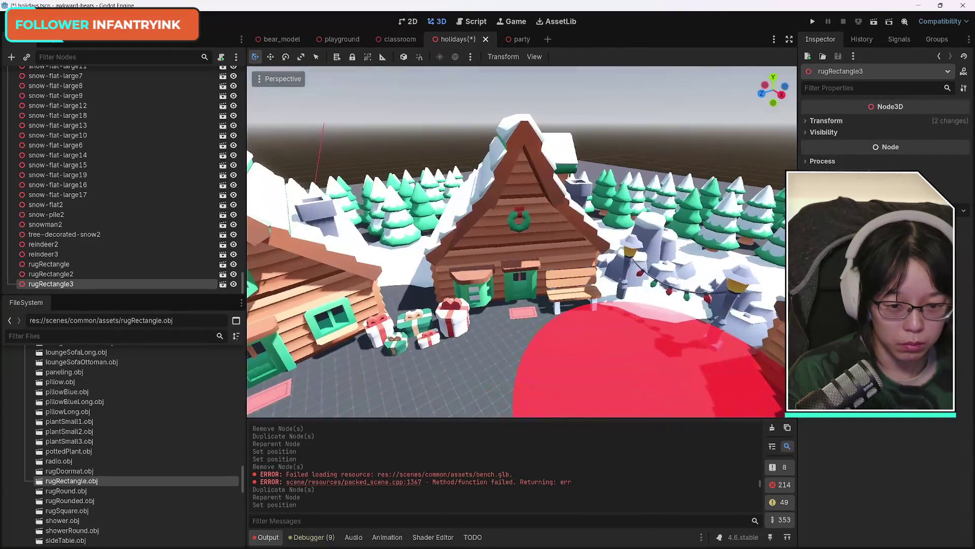
mouse_move(538, 325)
left_mouse_down()
mouse_move(569, 329)
mouse_move(552, 333)
left_mouse_up()
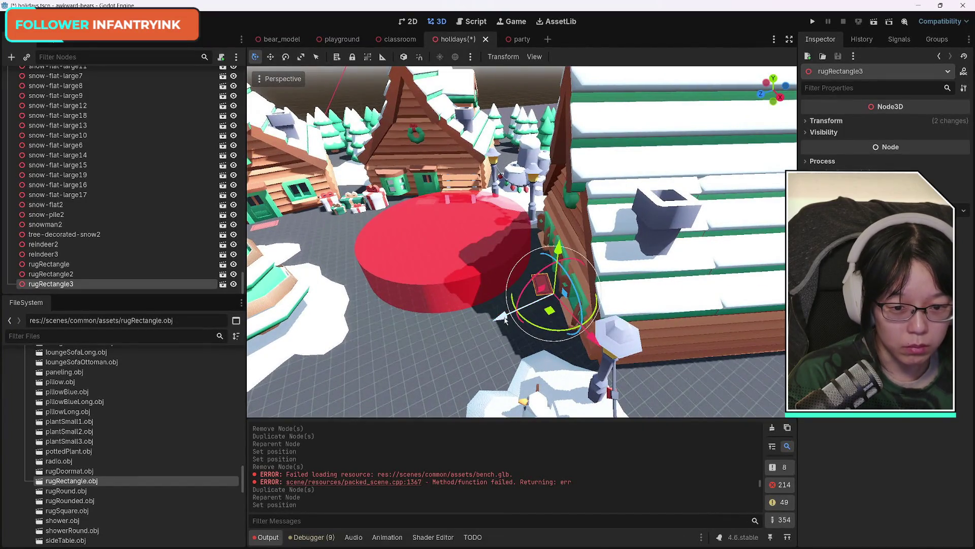
left_click_drag(556, 295, 498, 319)
left_click_drag(592, 343, 589, 341)
mouse_move(491, 328)
left_mouse_down()
mouse_move(381, 301)
mouse_move(378, 284)
mouse_move(365, 330)
left_mouse_up()
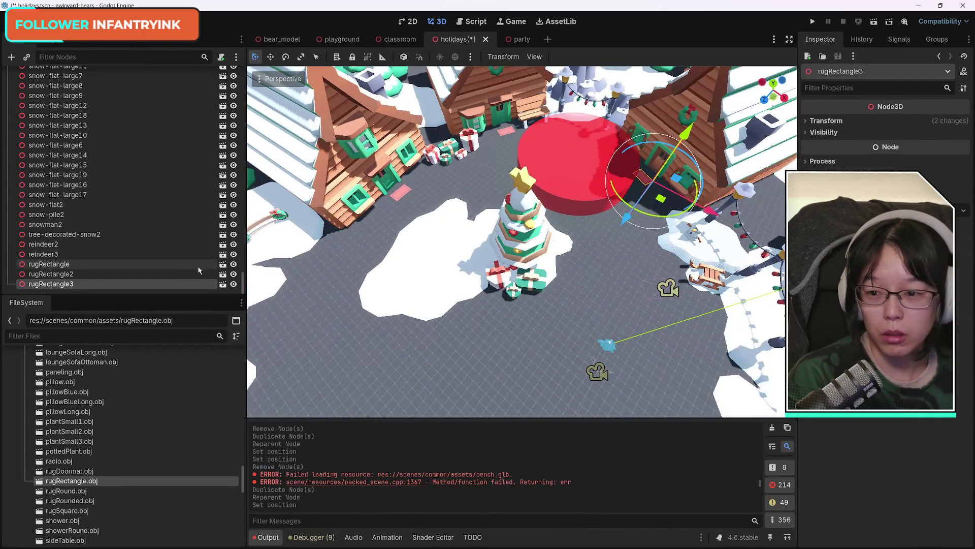
Step: Add rugRound.obj, scale it up and move it under the Christmas tree
left_click_drag(102, 491, 531, 261)
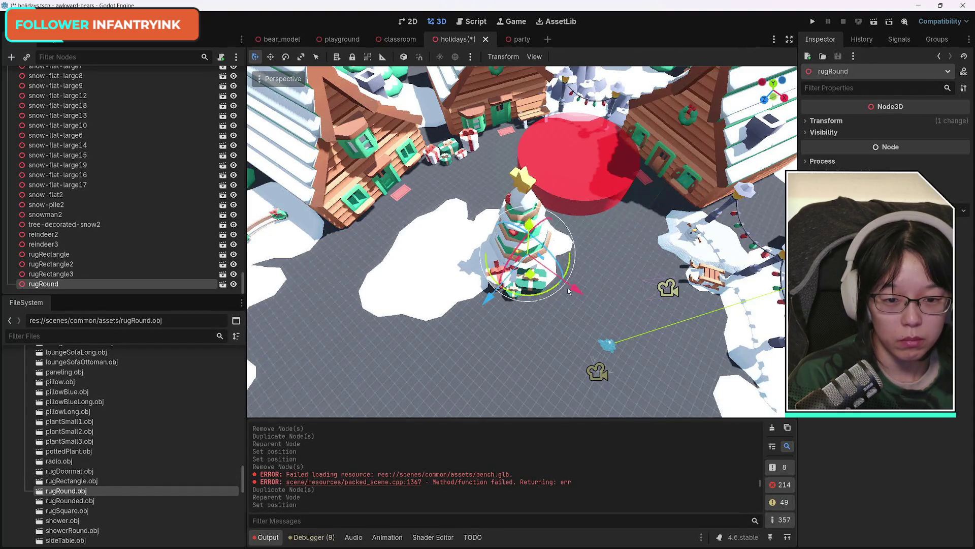
left_click(301, 57)
left_click_drag(533, 280, 562, 363)
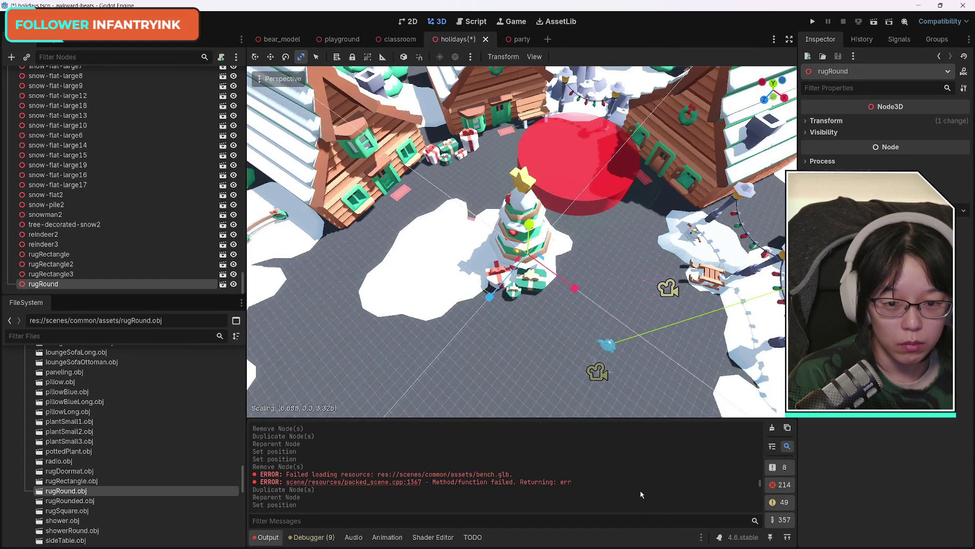
left_click_drag(634, 385, 637, 386)
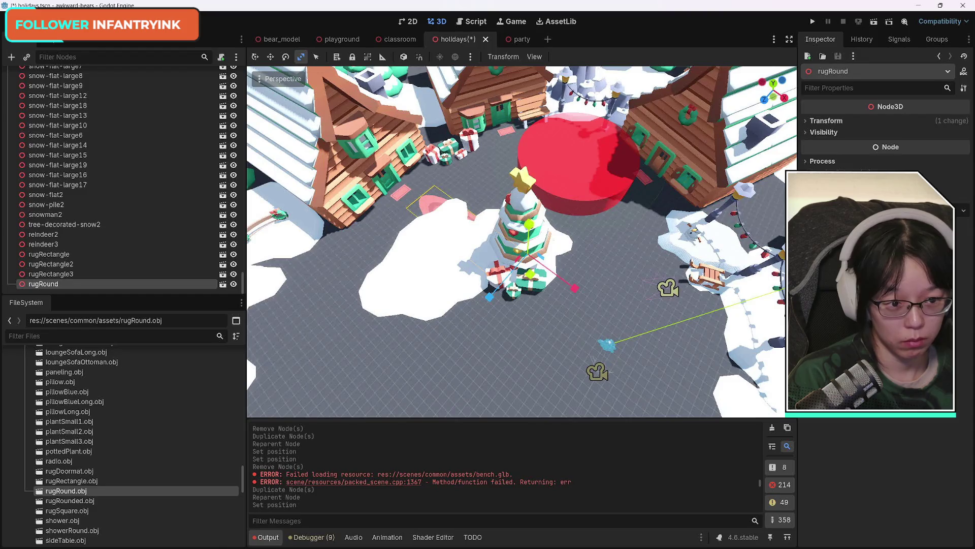
left_click(809, 121)
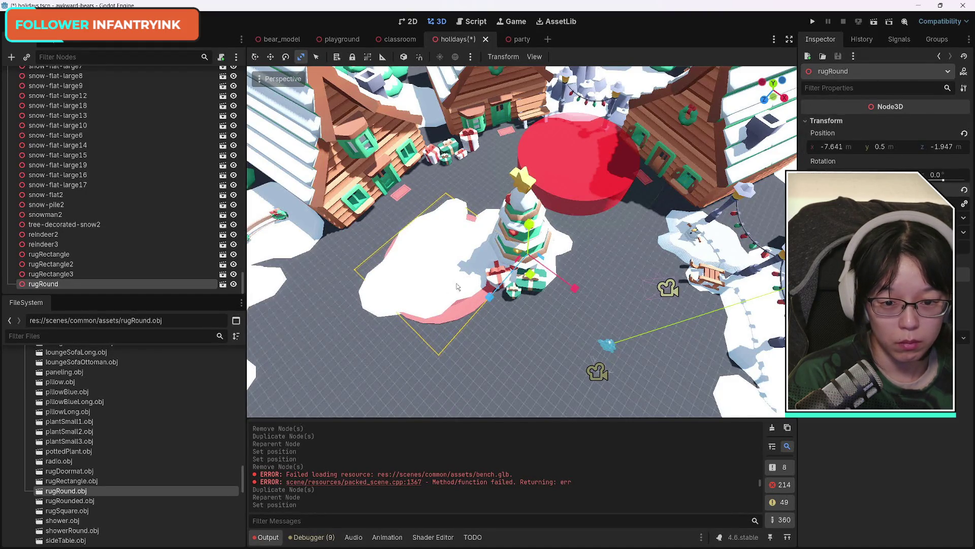
left_click(255, 57)
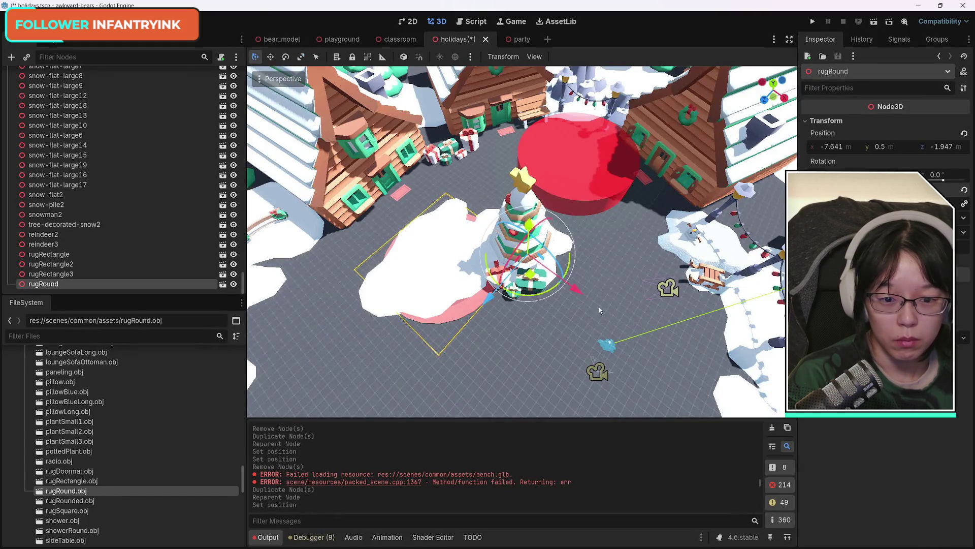
mouse_move(574, 287)
left_mouse_down()
mouse_move(579, 335)
mouse_move(598, 290)
left_mouse_up()
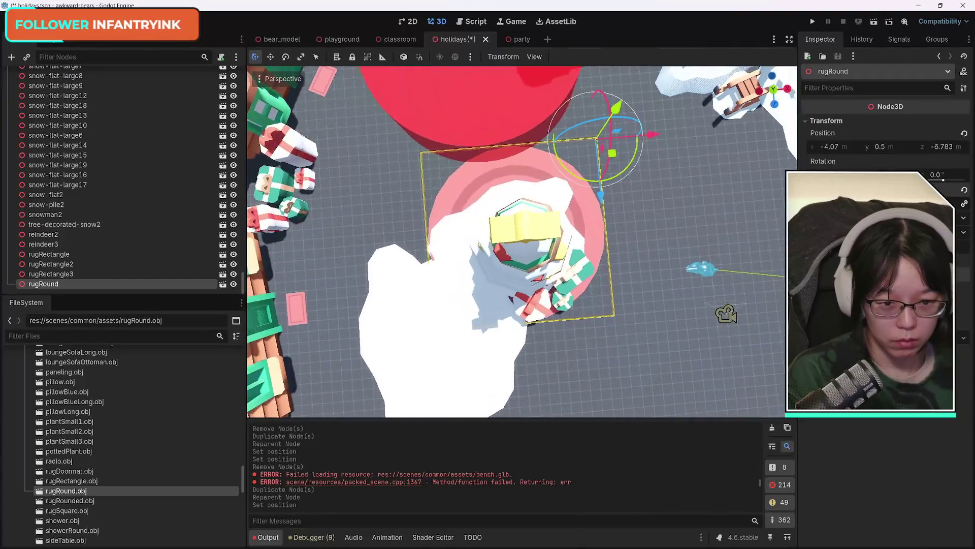
mouse_move(635, 137)
left_mouse_down()
mouse_move(668, 136)
mouse_move(667, 170)
mouse_move(654, 162)
left_mouse_up()
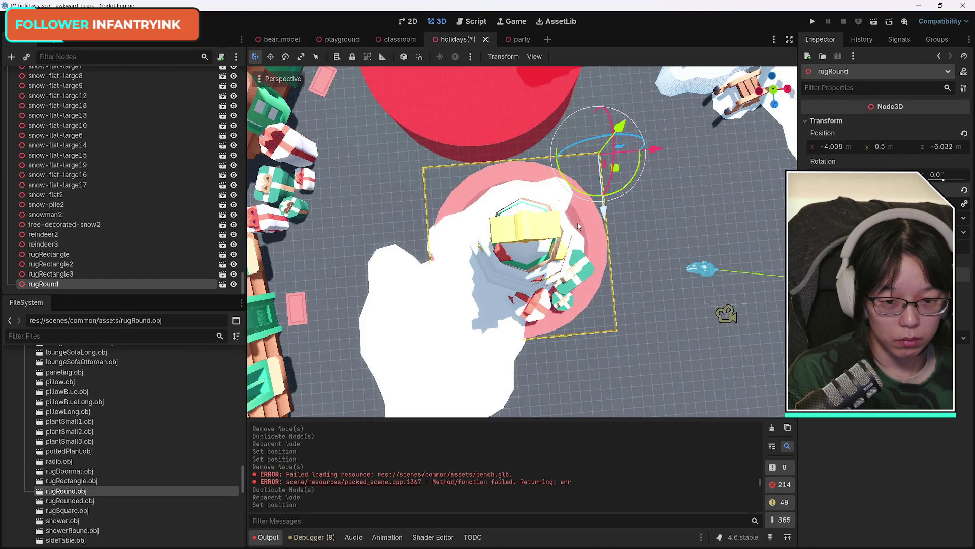
Step: Hide the snow-flat-large2 and snow-flat-large9 snow patches covering the rug
left_click(508, 196)
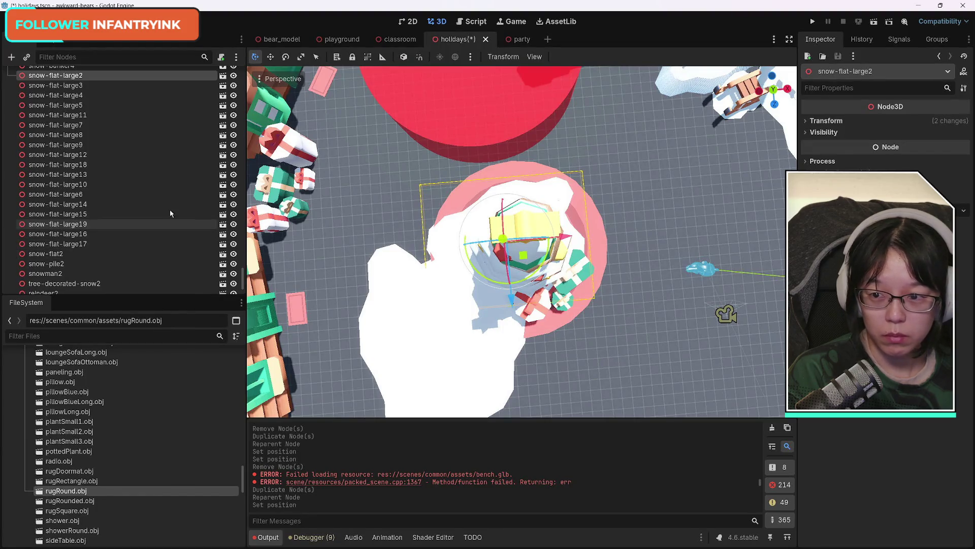
scroll(168, 210, "up", 3)
left_click(233, 157)
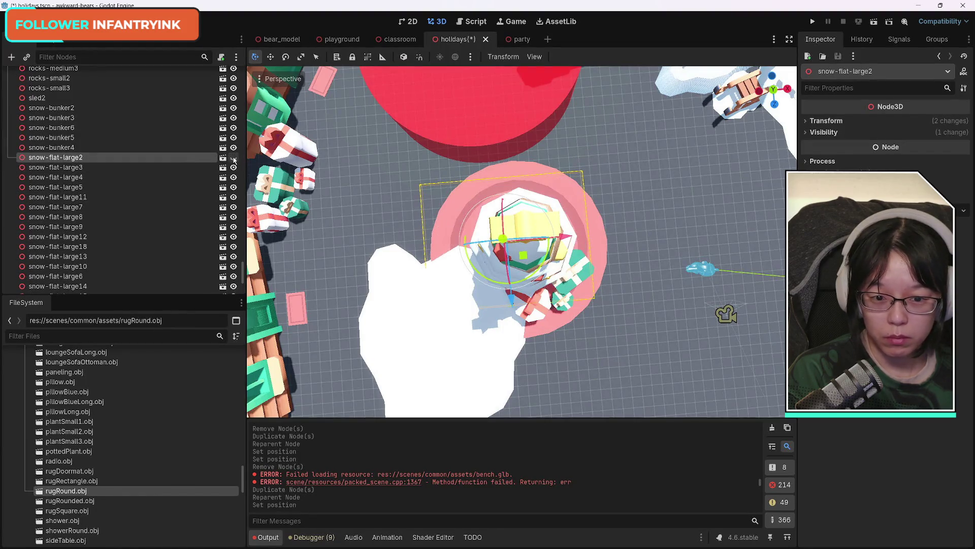
left_click(449, 338)
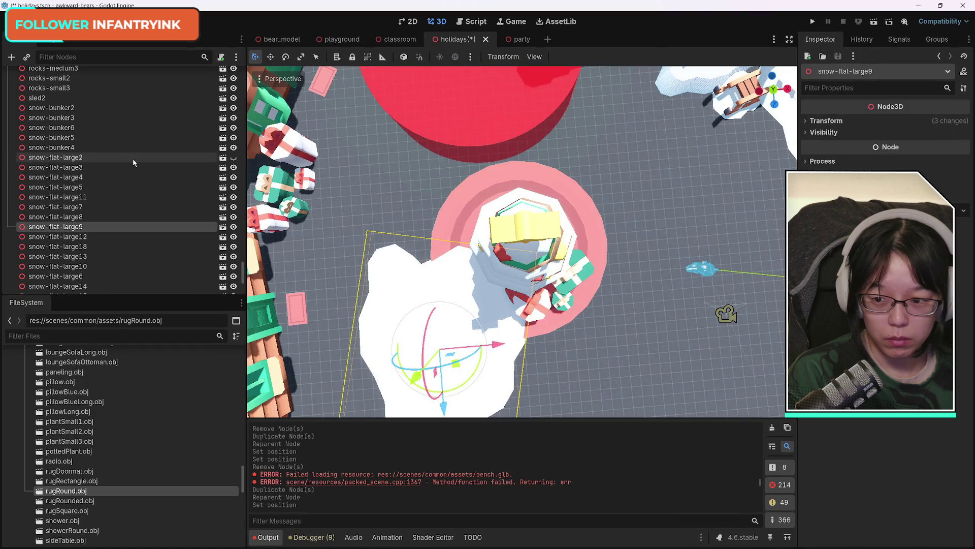
left_click(233, 226)
Step: From a side view, nudge rugRound along Z and X beneath the tree
mouse_move(519, 264)
left_mouse_down()
mouse_move(470, 167)
mouse_move(572, 303)
left_mouse_up()
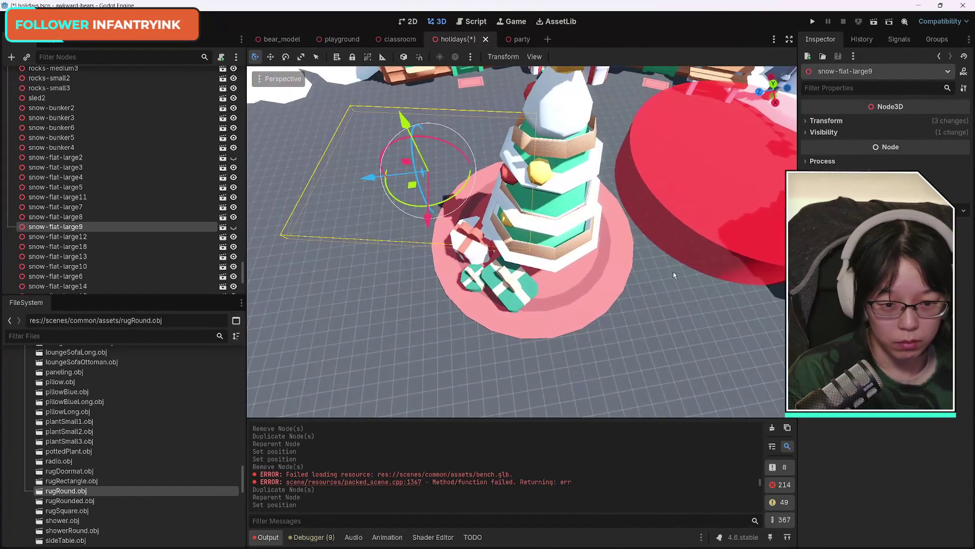
left_click(572, 303)
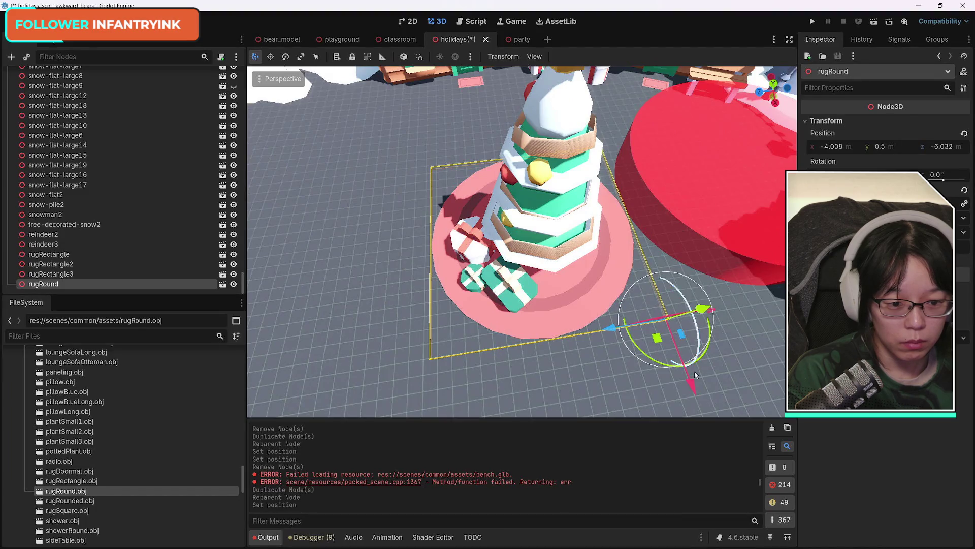
left_click_drag(611, 329, 628, 328)
left_click_drag(703, 382, 699, 370)
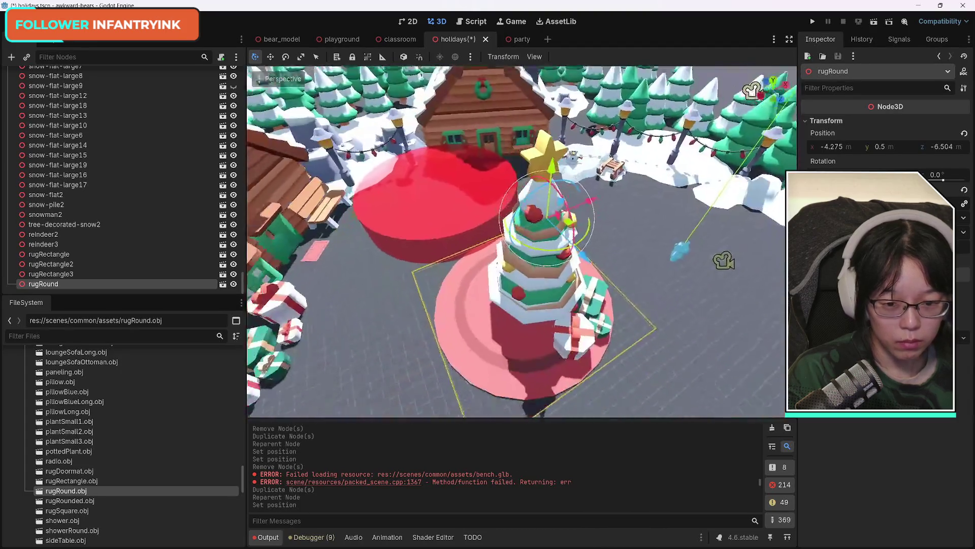
Step: Show both snow patches again and save the holidays scene
left_click_drag(611, 191, 619, 172)
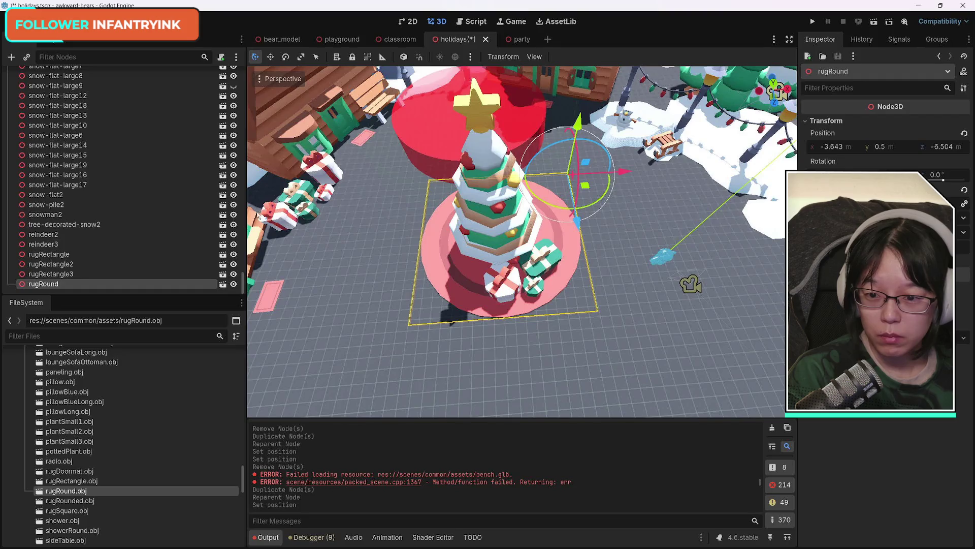
left_click(233, 85)
scroll(187, 209, "up", 5)
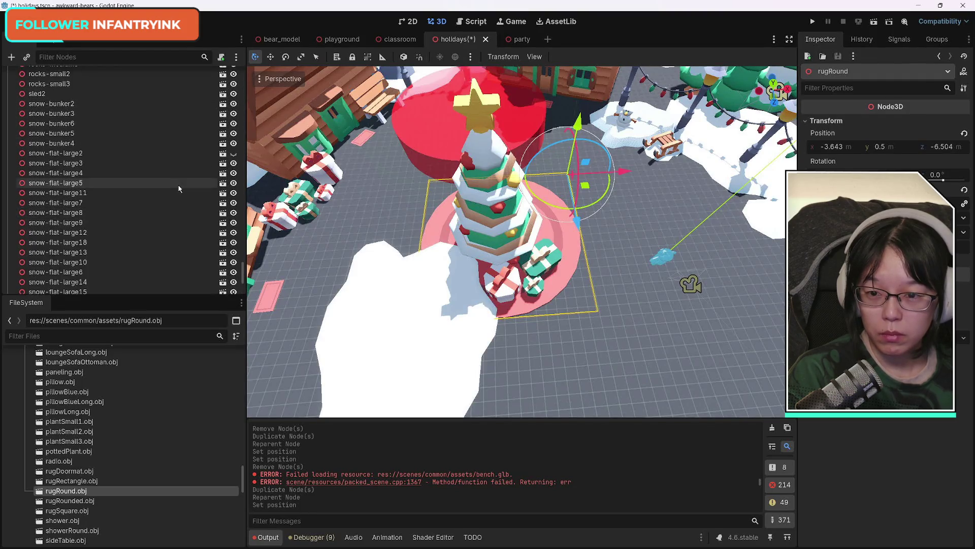
left_click(234, 153)
mouse_move(508, 228)
left_mouse_down()
mouse_move(508, 127)
mouse_move(508, 203)
mouse_move(507, 183)
left_mouse_up()
key("ctrl+s")
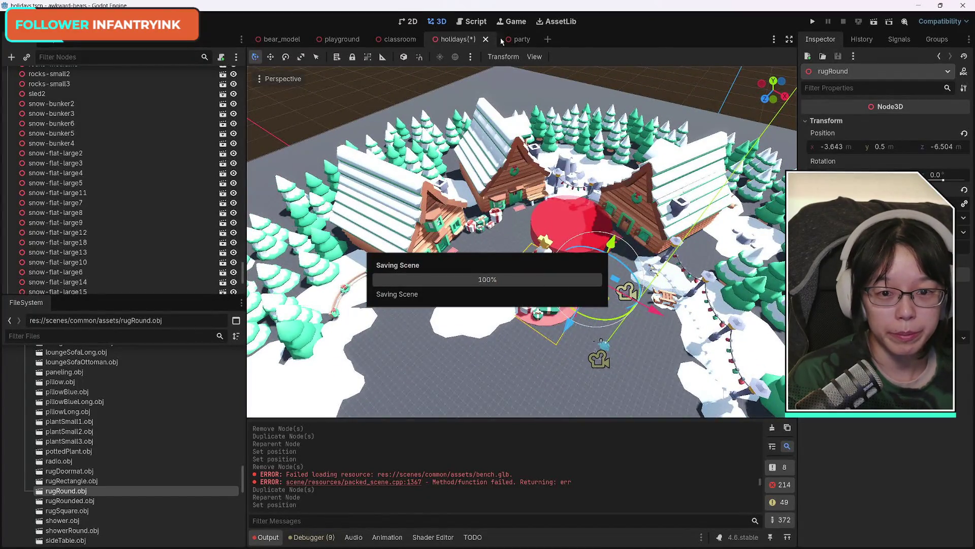
Step: Switch to the party scene, orbit around the Player and save it twice
left_click(523, 39)
left_click_drag(508, 228, 508, 203)
mouse_move(583, 312)
left_mouse_down()
mouse_move(574, 285)
mouse_move(583, 312)
left_mouse_up()
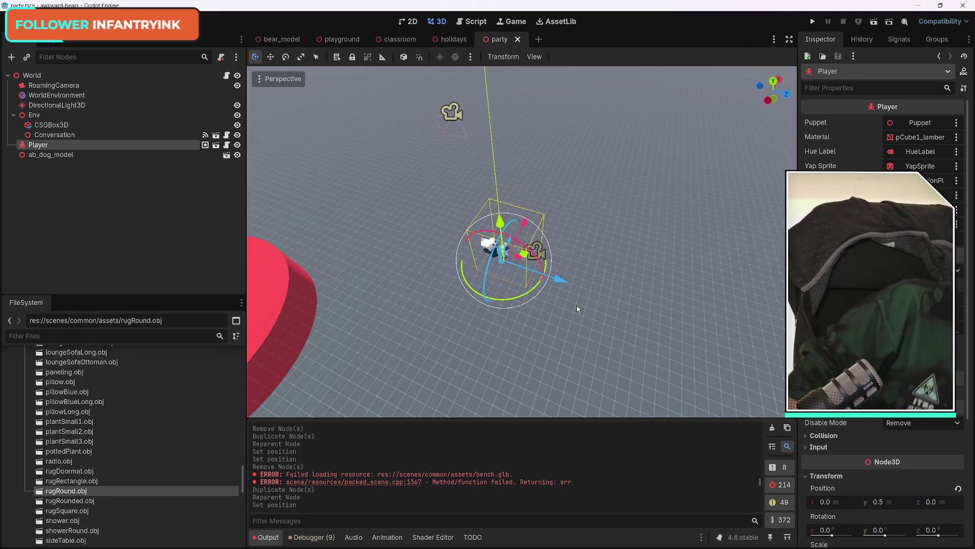
key("ctrl+s")
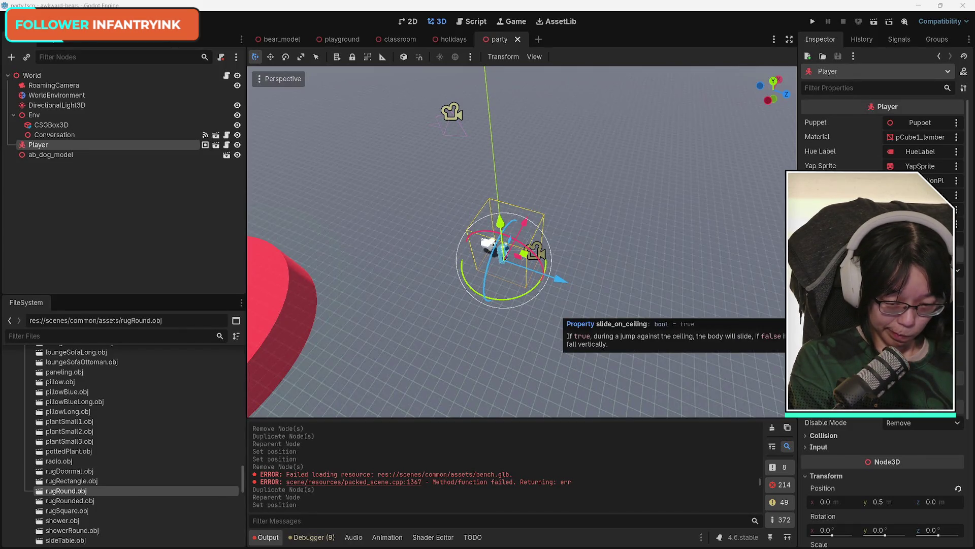
key("ctrl+s")
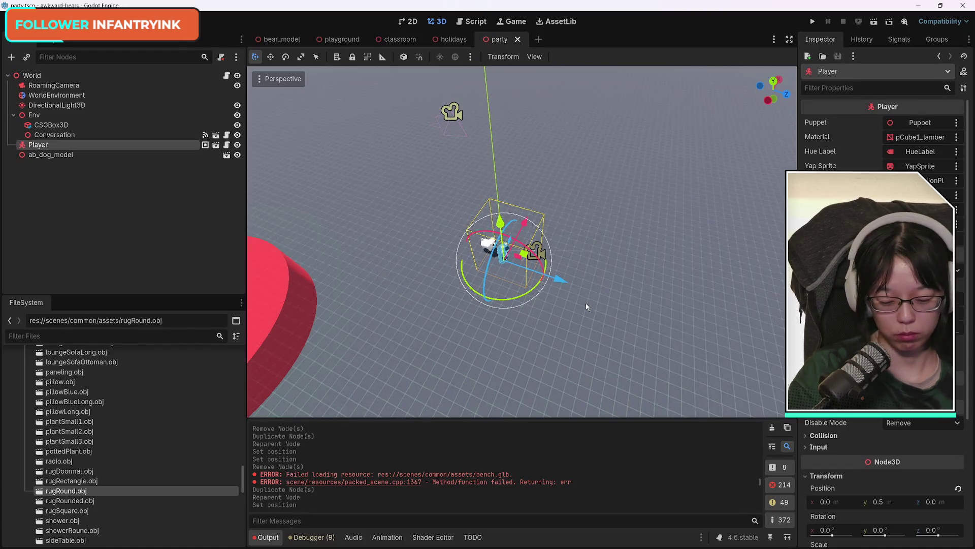
mouse_move(598, 292)
left_mouse_down()
mouse_move(594, 365)
mouse_move(604, 365)
mouse_move(526, 277)
mouse_move(524, 244)
mouse_move(627, 371)
left_mouse_up()
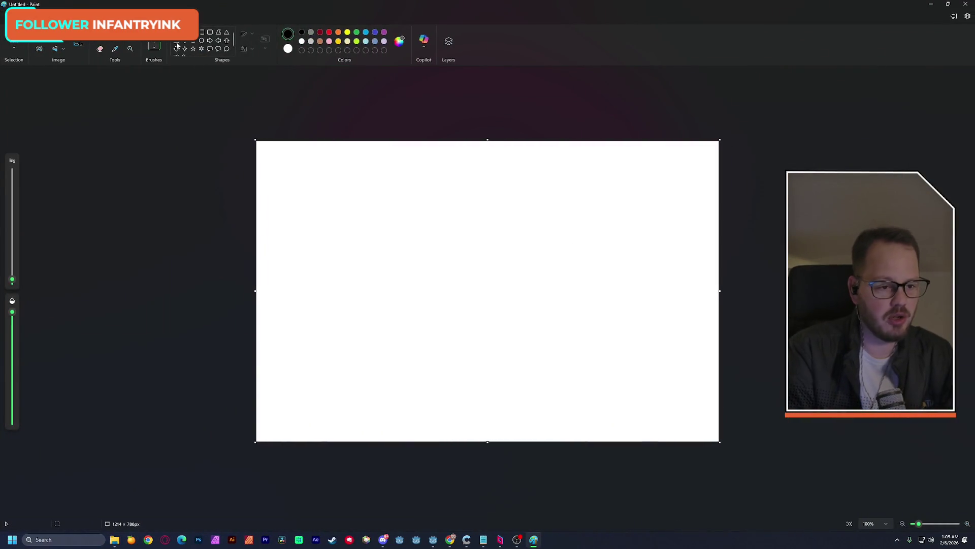
Step: Enlarge the brush size and extend the canvas left, upward and downward
left_click_drag(12, 281, 12, 270)
mouse_move(255, 291)
left_mouse_down()
mouse_move(29, 279)
mouse_move(49, 281)
left_mouse_up()
left_click_drag(487, 139, 488, 76)
left_click_drag(487, 474, 492, 510)
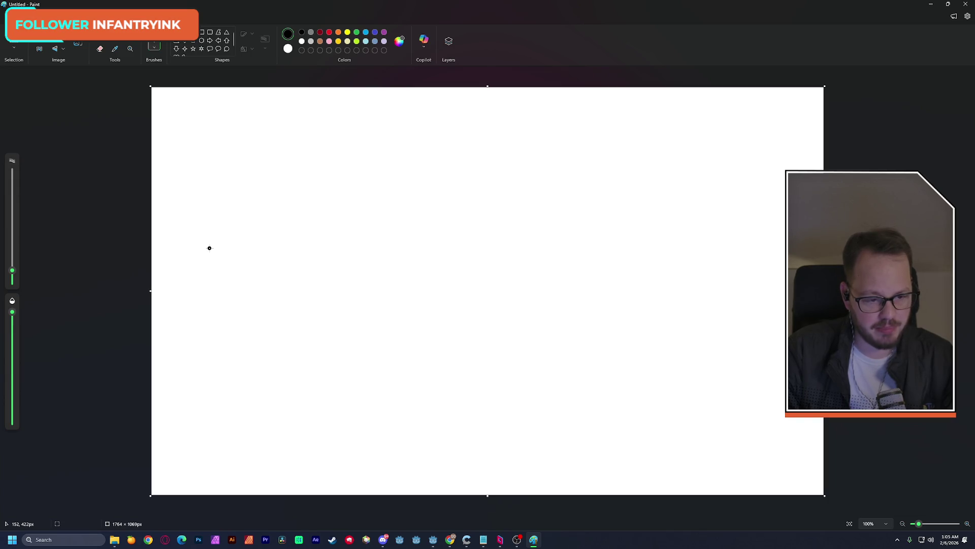
Step: Draw several hand-drawn black strokes on the canvas
left_click_drag(209, 297, 204, 325)
left_click_drag(245, 301, 246, 329)
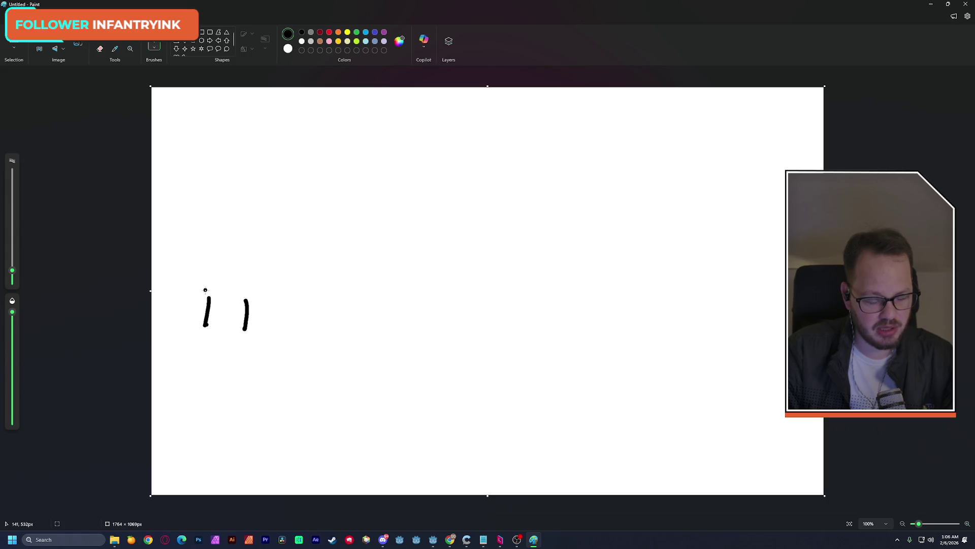
mouse_move(210, 296)
left_mouse_down()
mouse_move(188, 297)
mouse_move(193, 241)
mouse_move(212, 230)
mouse_move(269, 234)
mouse_move(277, 218)
mouse_move(203, 218)
mouse_move(207, 135)
mouse_move(450, 148)
mouse_move(441, 214)
mouse_move(311, 219)
mouse_move(336, 234)
mouse_move(462, 237)
mouse_move(508, 236)
mouse_move(517, 224)
mouse_move(485, 221)
mouse_move(461, 186)
mouse_move(490, 143)
mouse_move(617, 140)
mouse_move(617, 220)
mouse_move(552, 219)
mouse_move(548, 238)
mouse_move(586, 239)
left_mouse_up()
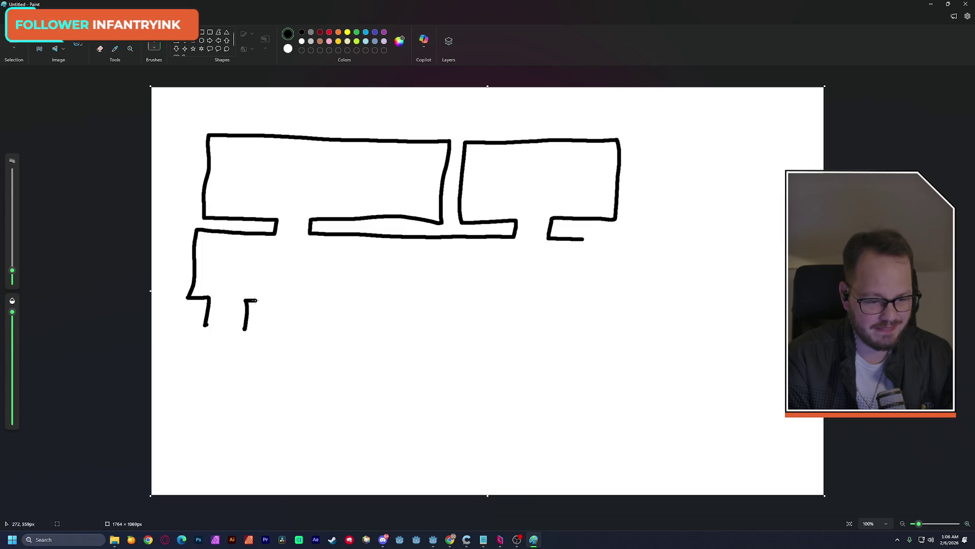
Step: Draw the small room's left and top walls, undoing the bad strokes
left_click_drag(255, 300, 249, 373)
key("ctrl+z")
key("ctrl+z")
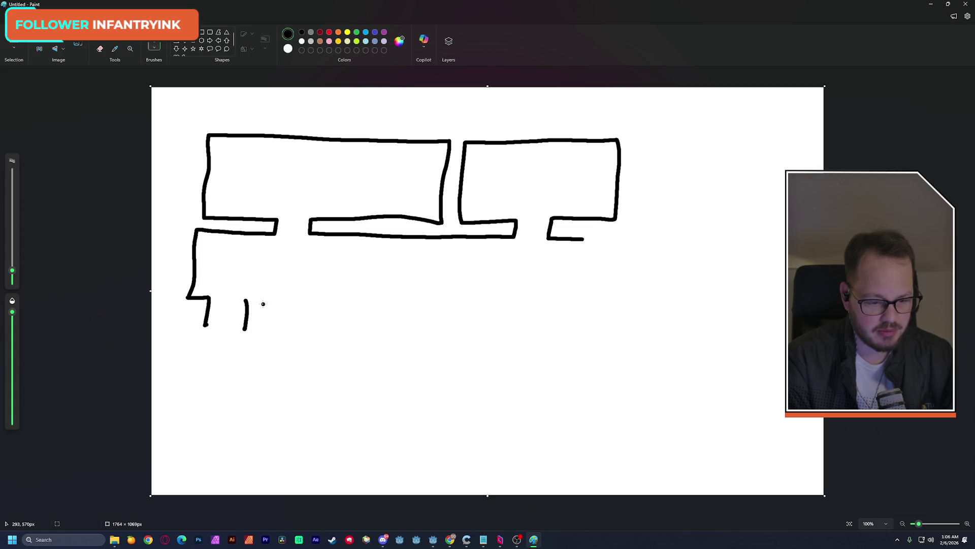
mouse_move(246, 301)
left_mouse_down()
mouse_move(291, 305)
mouse_move(291, 318)
left_mouse_up()
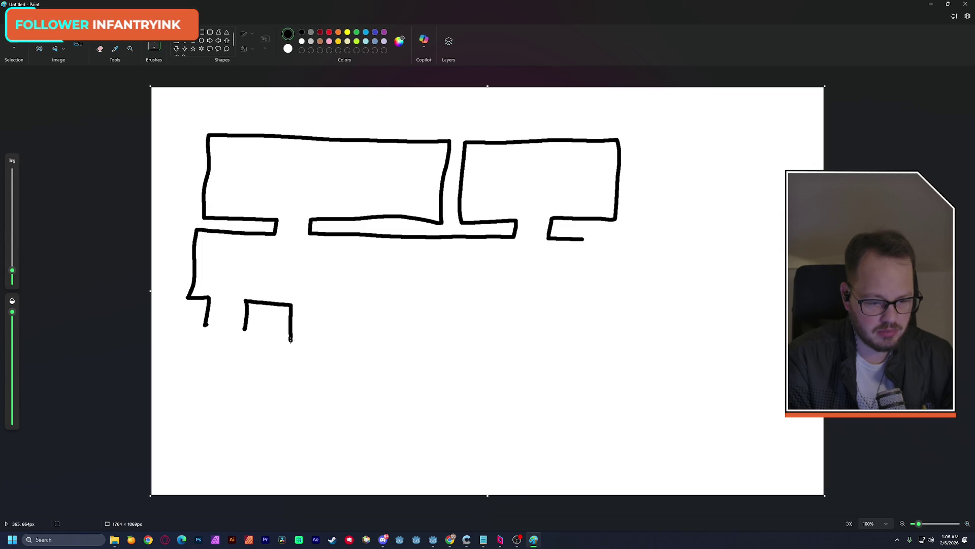
mouse_move(282, 340)
left_mouse_down()
mouse_move(241, 339)
mouse_move(226, 375)
mouse_move(297, 392)
left_mouse_up()
key("ctrl+z")
left_click_drag(247, 302, 275, 305)
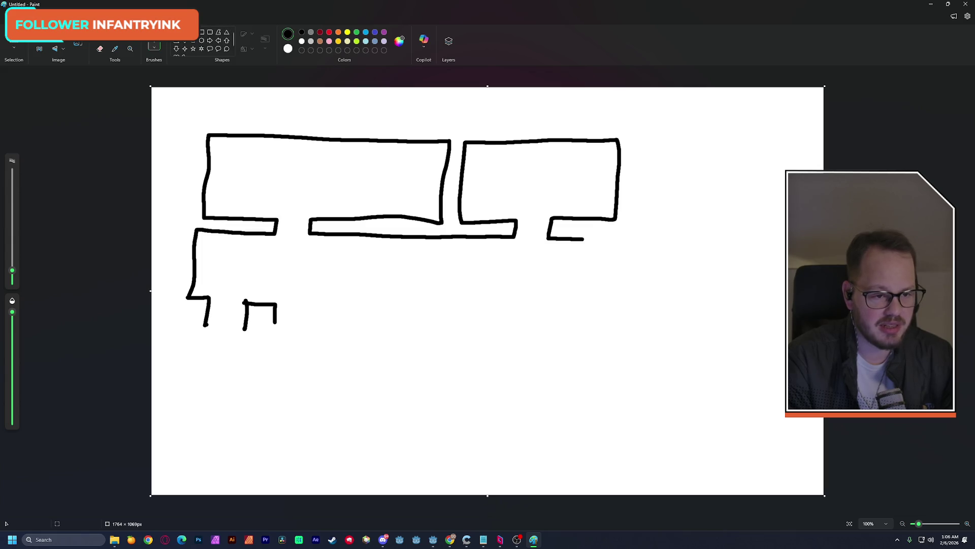
Step: Erase a stray bit of wall with the Eraser, then return to the Brush
left_click(99, 48)
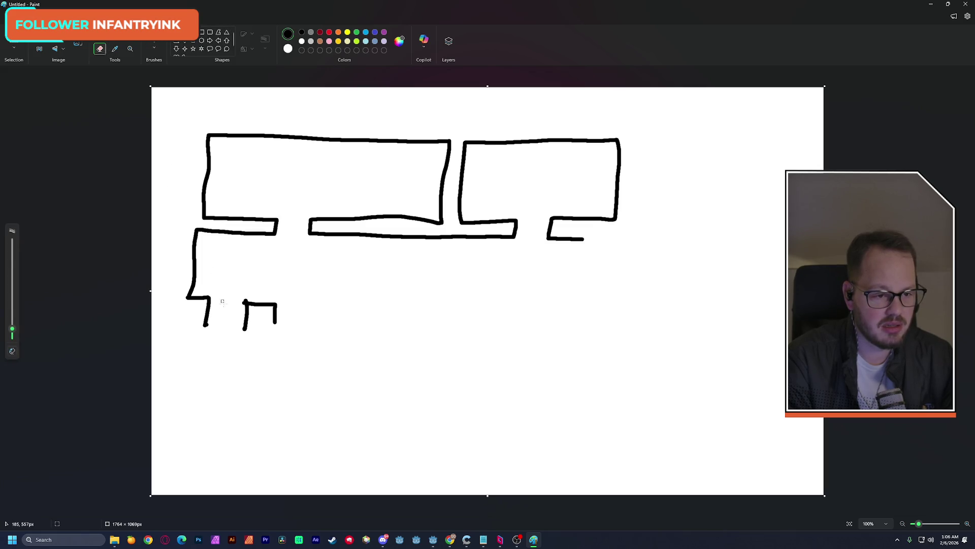
mouse_move(243, 320)
left_mouse_down()
mouse_move(246, 329)
mouse_move(206, 314)
mouse_move(206, 325)
left_mouse_up()
left_click(154, 46)
Step: Try closing the small room's bottom, undo it, and draw list marks upper-right
mouse_move(277, 321)
left_mouse_down()
mouse_move(232, 321)
mouse_move(223, 398)
mouse_move(356, 400)
mouse_move(356, 336)
mouse_move(326, 321)
mouse_move(294, 321)
mouse_move(296, 305)
mouse_move(235, 323)
mouse_move(232, 388)
mouse_move(329, 390)
mouse_move(358, 360)
mouse_move(358, 325)
mouse_move(303, 325)
mouse_move(304, 309)
mouse_move(369, 305)
mouse_move(433, 307)
mouse_move(443, 323)
mouse_move(379, 324)
mouse_move(369, 388)
mouse_move(533, 390)
mouse_move(528, 335)
mouse_move(466, 304)
mouse_move(642, 309)
mouse_move(641, 320)
mouse_move(551, 331)
mouse_move(553, 396)
mouse_move(710, 401)
mouse_move(708, 328)
mouse_move(664, 326)
mouse_move(666, 310)
mouse_move(813, 310)
left_mouse_up()
key("ctrl+z")
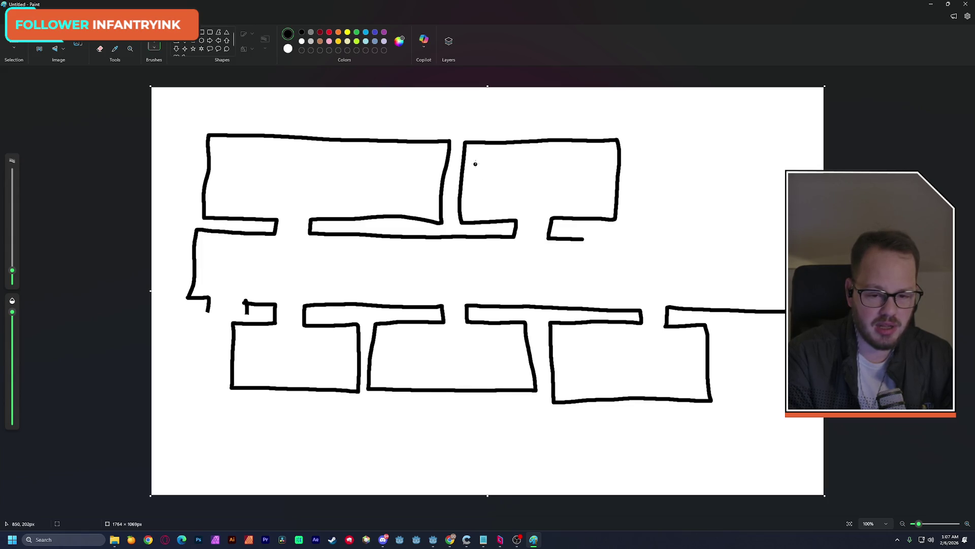
left_click_drag(472, 156, 489, 157)
mouse_move(475, 169)
left_mouse_down()
mouse_move(488, 169)
mouse_move(488, 207)
left_mouse_up()
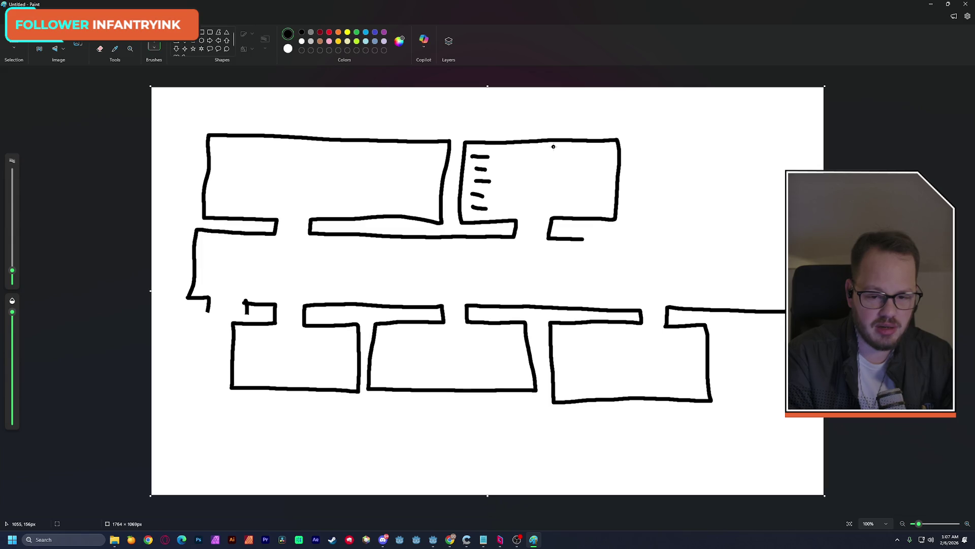
Step: Draw the two small S-marked boxes in the upper room, undoing a stray divider line
mouse_move(554, 149)
left_mouse_down()
mouse_move(548, 176)
mouse_move(581, 180)
mouse_move(582, 152)
mouse_move(583, 179)
mouse_move(616, 179)
mouse_move(596, 165)
mouse_move(561, 166)
left_mouse_up()
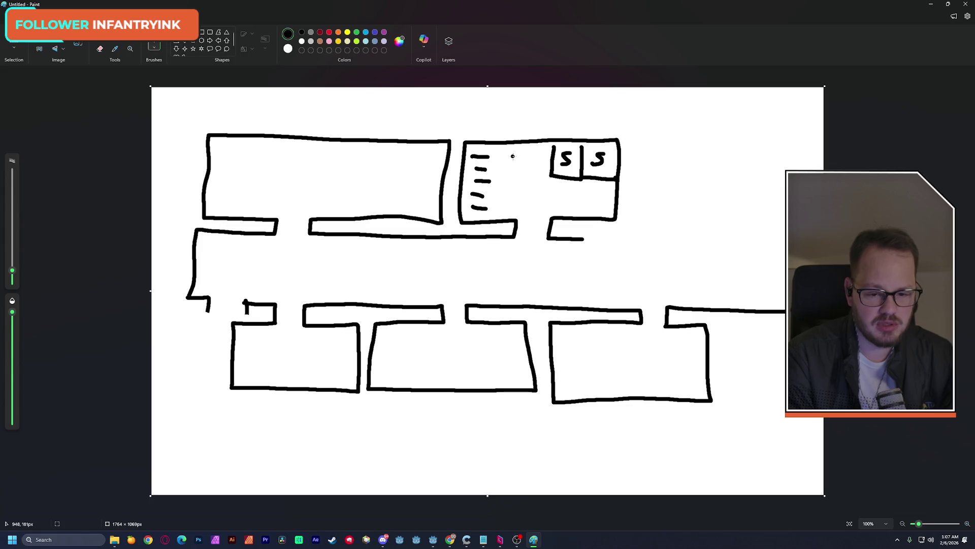
left_click_drag(501, 157, 526, 156)
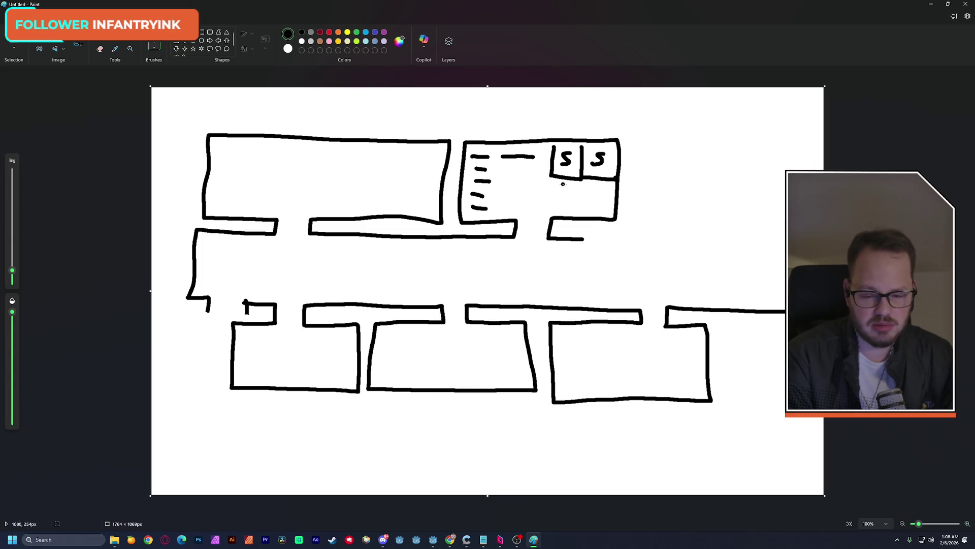
left_click_drag(543, 143, 542, 190)
key("ctrl+z")
Step: Extend the top wall into a new right room and write R in the three lower rooms
mouse_move(586, 242)
left_mouse_down()
mouse_move(715, 243)
mouse_move(716, 222)
mouse_move(641, 221)
mouse_move(642, 150)
mouse_move(679, 139)
mouse_move(808, 145)
mouse_move(798, 214)
mouse_move(739, 222)
mouse_move(737, 240)
mouse_move(797, 240)
left_mouse_up()
mouse_move(613, 349)
left_mouse_down()
mouse_move(615, 376)
mouse_move(616, 364)
mouse_move(632, 375)
left_mouse_up()
mouse_move(440, 341)
left_mouse_down()
mouse_move(443, 362)
mouse_move(446, 354)
mouse_move(460, 365)
left_mouse_up()
left_click_drag(277, 345, 279, 371)
mouse_move(278, 350)
left_mouse_down()
mouse_move(292, 348)
mouse_move(303, 376)
left_mouse_up()
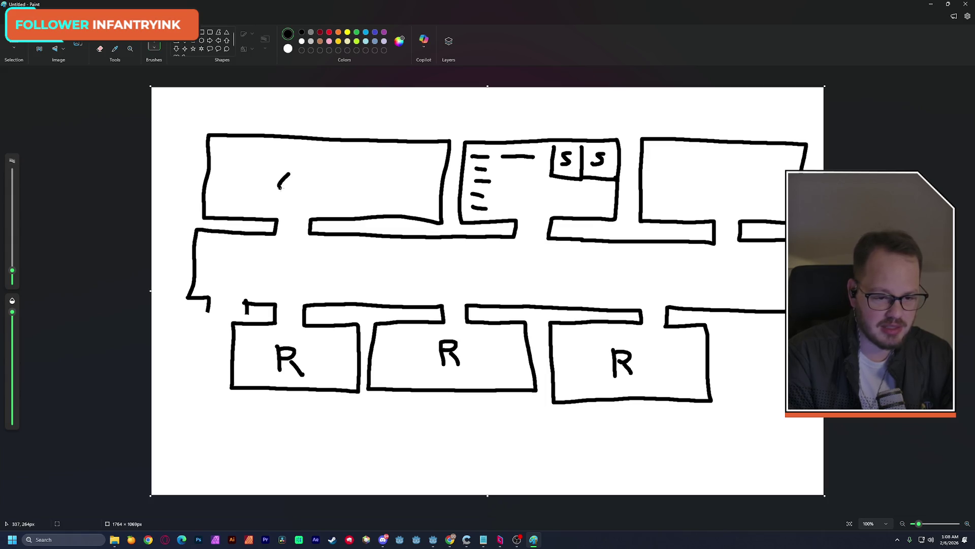
Step: Draw the T-lettered box and long bar in the top-left room, plus the right-room label and corridor arrow
mouse_move(334, 144)
left_mouse_down()
mouse_move(332, 165)
mouse_move(370, 168)
mouse_move(388, 168)
mouse_move(387, 152)
mouse_move(393, 169)
mouse_move(437, 170)
mouse_move(441, 151)
left_mouse_up()
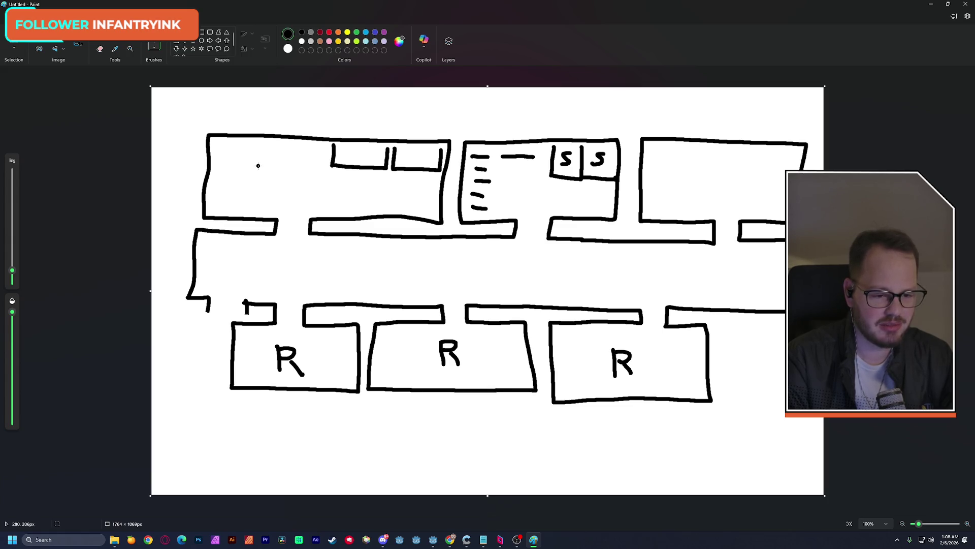
mouse_move(249, 156)
left_mouse_down()
mouse_move(246, 202)
mouse_move(275, 200)
mouse_move(277, 175)
mouse_move(244, 153)
mouse_move(269, 172)
left_mouse_up()
left_click_drag(262, 172, 261, 192)
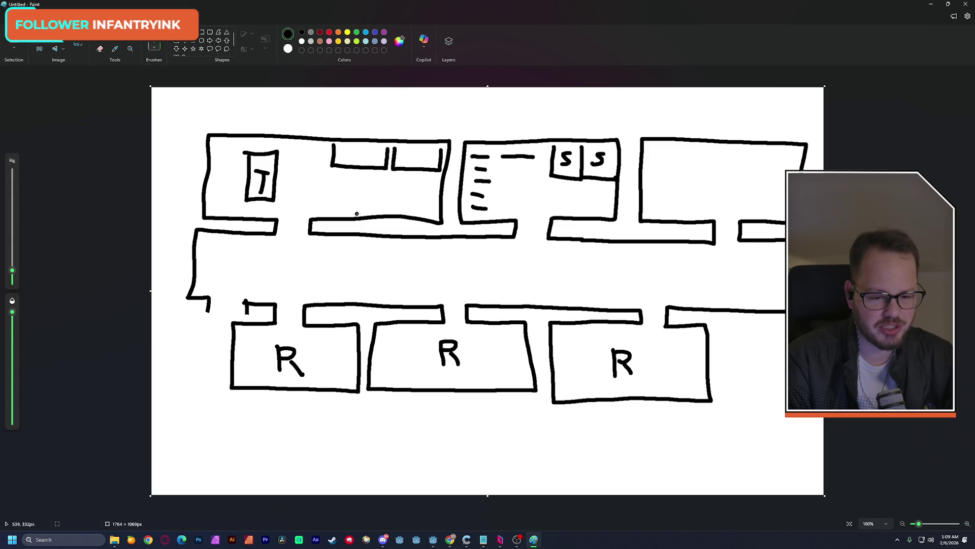
mouse_move(354, 211)
left_mouse_down()
mouse_move(415, 212)
mouse_move(356, 205)
mouse_move(353, 212)
left_mouse_up()
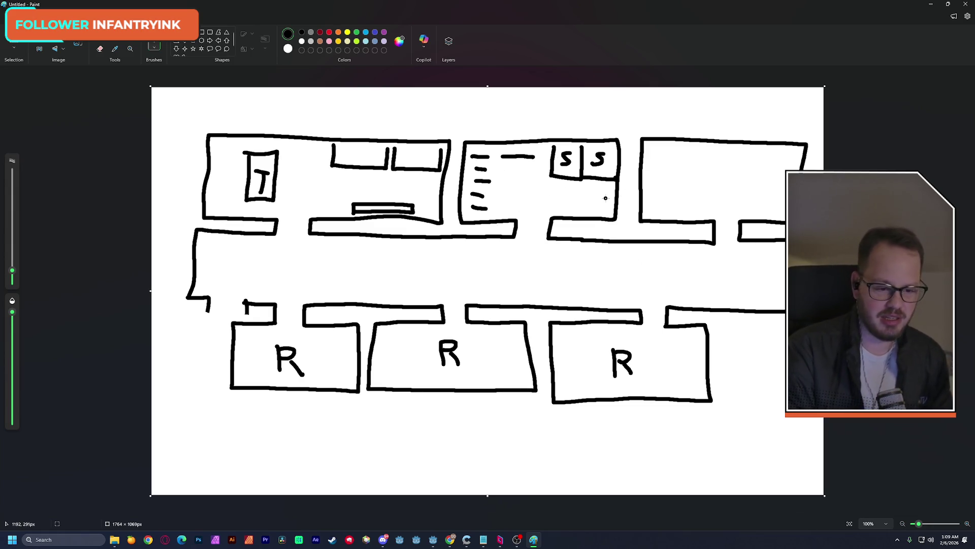
mouse_move(688, 278)
left_mouse_down()
mouse_move(785, 275)
mouse_move(771, 300)
left_mouse_up()
mouse_move(710, 162)
left_mouse_down()
mouse_move(717, 198)
mouse_move(717, 184)
mouse_move(738, 200)
left_mouse_up()
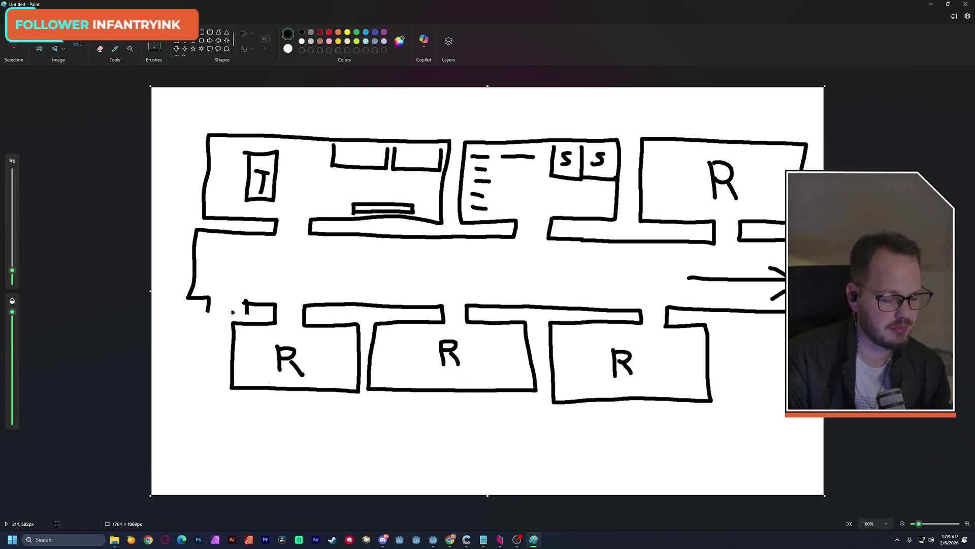
Step: Thin the brush and draw short stair strokes at the corridor's lower-left end, undoing a stray circle
left_click_drag(13, 273, 12, 274)
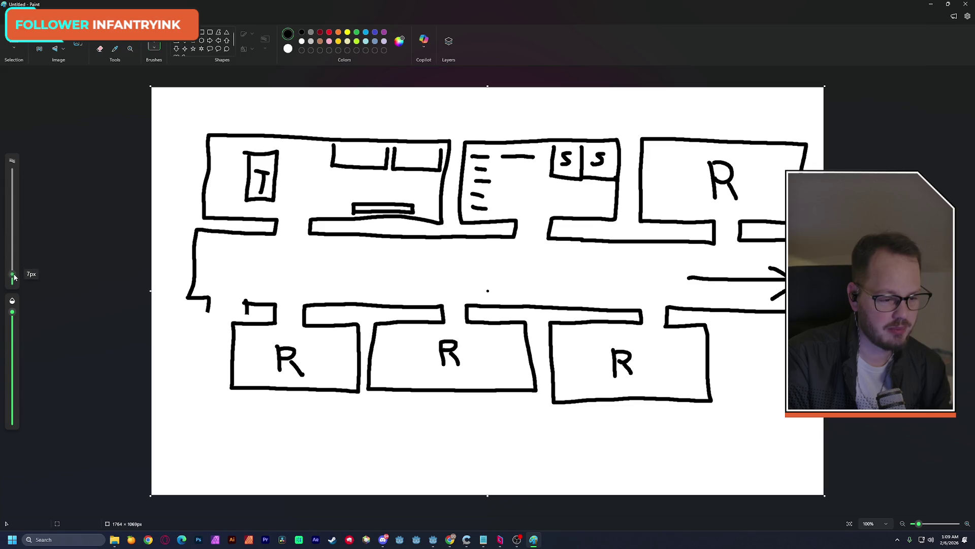
left_click_drag(219, 303, 234, 308)
left_click_drag(219, 314, 230, 314)
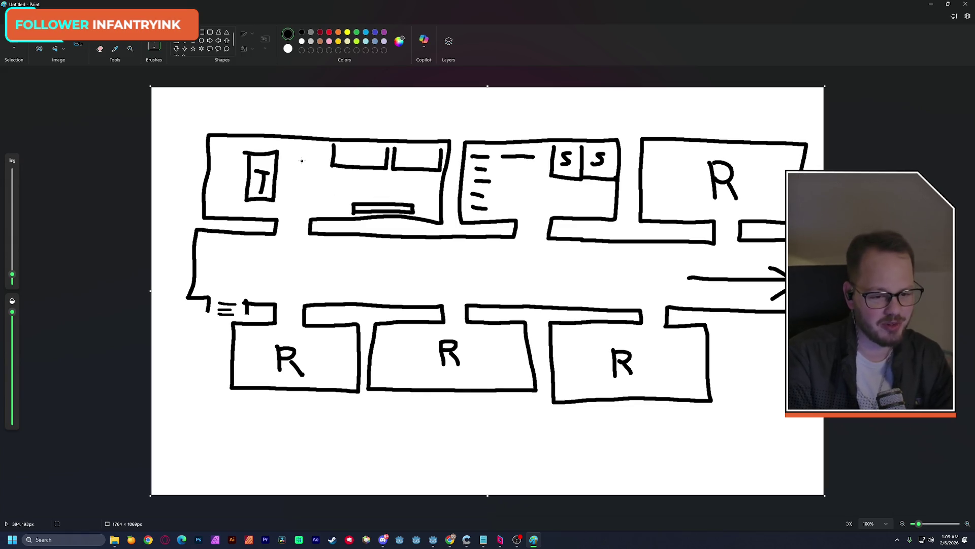
left_click_drag(302, 161, 309, 169)
key("ctrl+z")
key("ctrl+z")
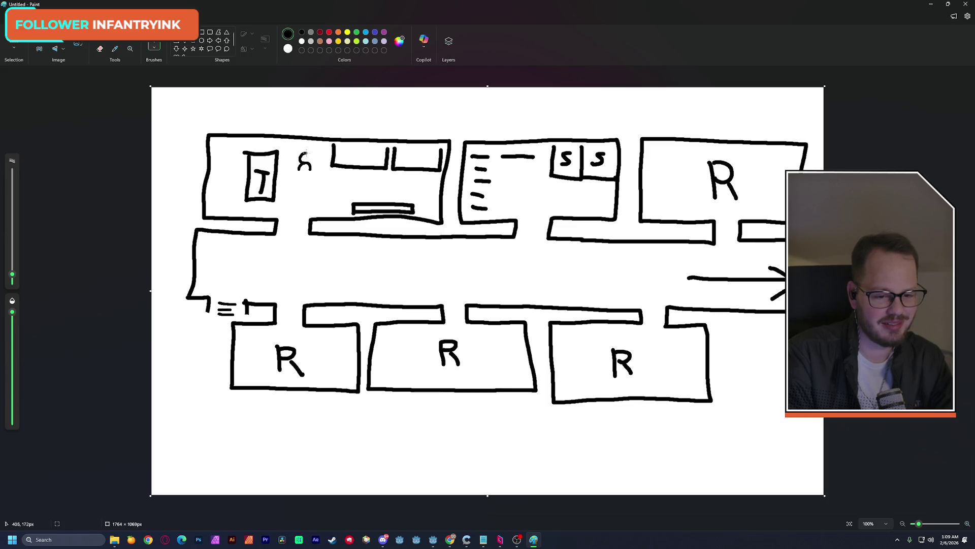
Step: Finish the small figure in the top-left room and switch to the eraser
left_click_drag(311, 162, 303, 152)
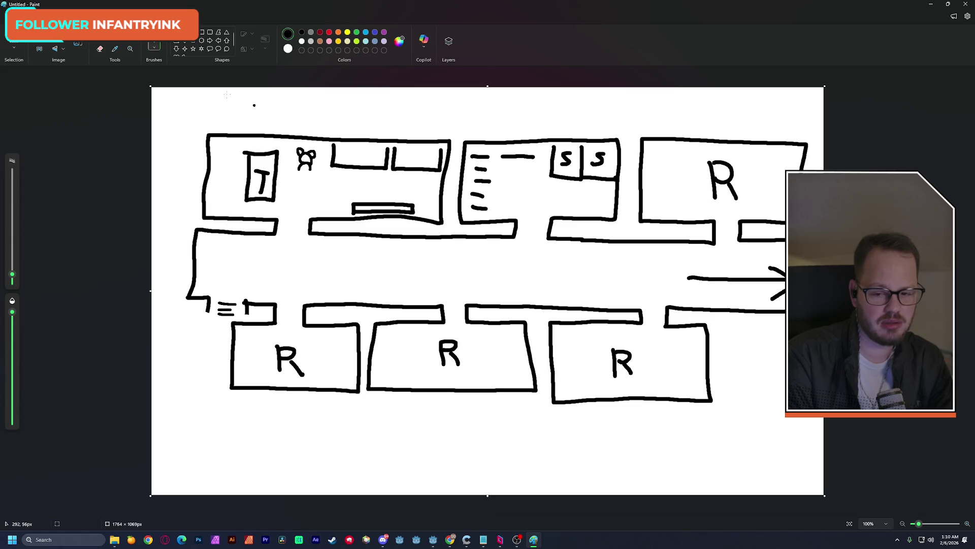
left_click(101, 49)
left_click(101, 49)
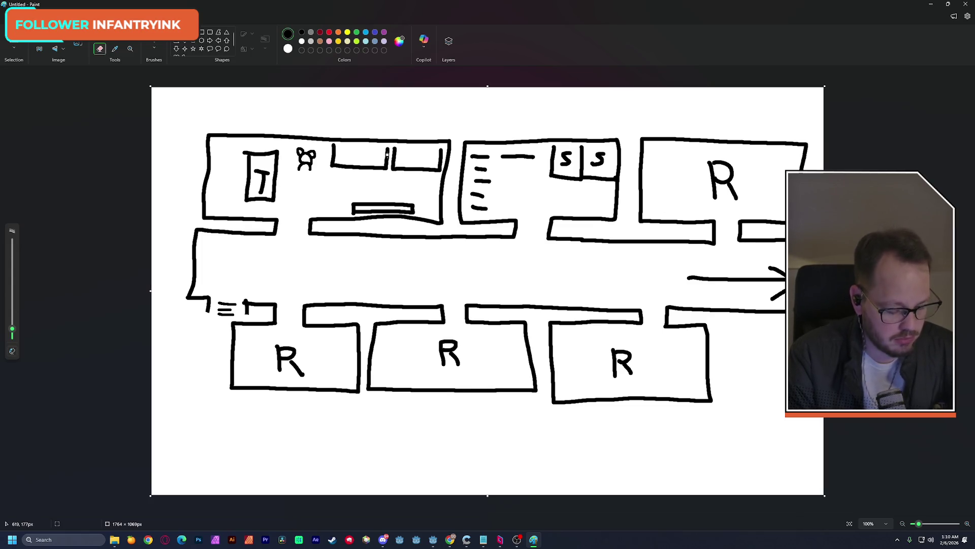
Step: Capture the whole floor-plan canvas as a screenshot with Win+Shift+S
key("super+shift+s")
mouse_move(146, 83)
left_mouse_down()
mouse_move(696, 451)
mouse_move(823, 461)
left_mouse_up()
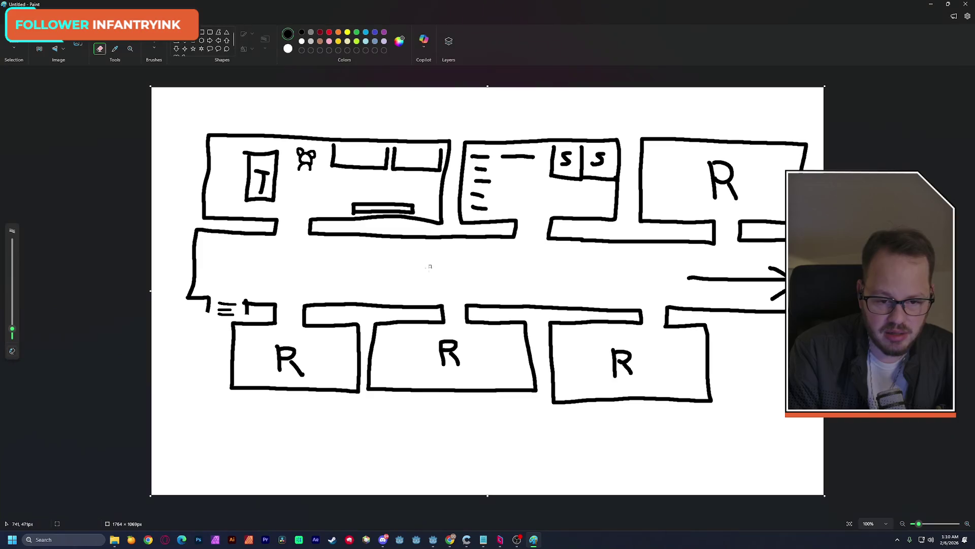
key("alt+Tab")
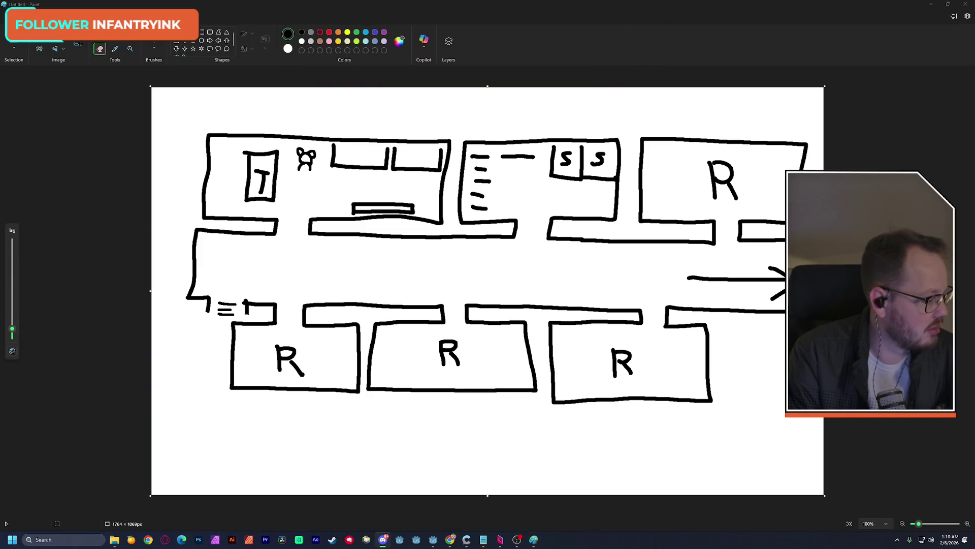
key("alt+Tab")
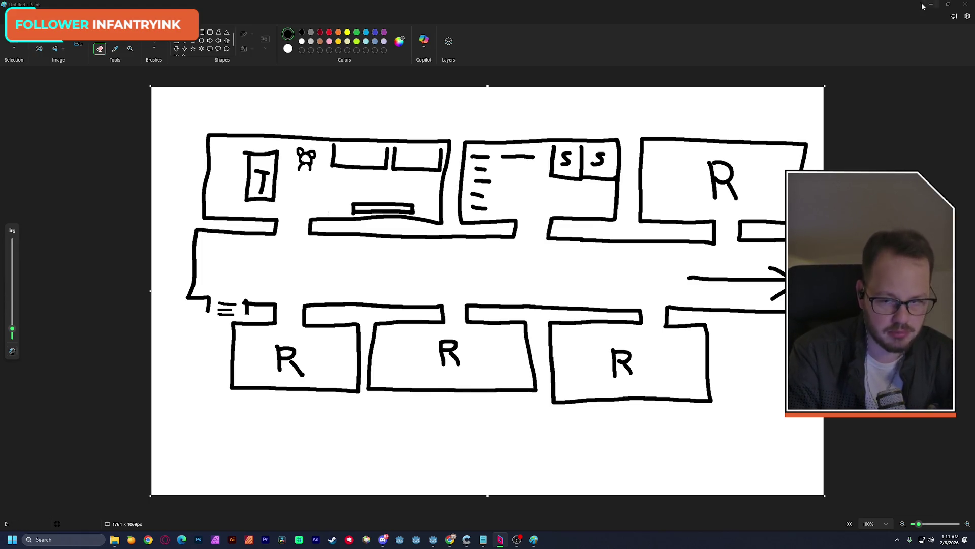
Step: Back in Godot's social_battery.gd, start a new indented line under 'if drain_factor > 1:'
key("alt+Tab")
left_click(403, 192)
key("Return")
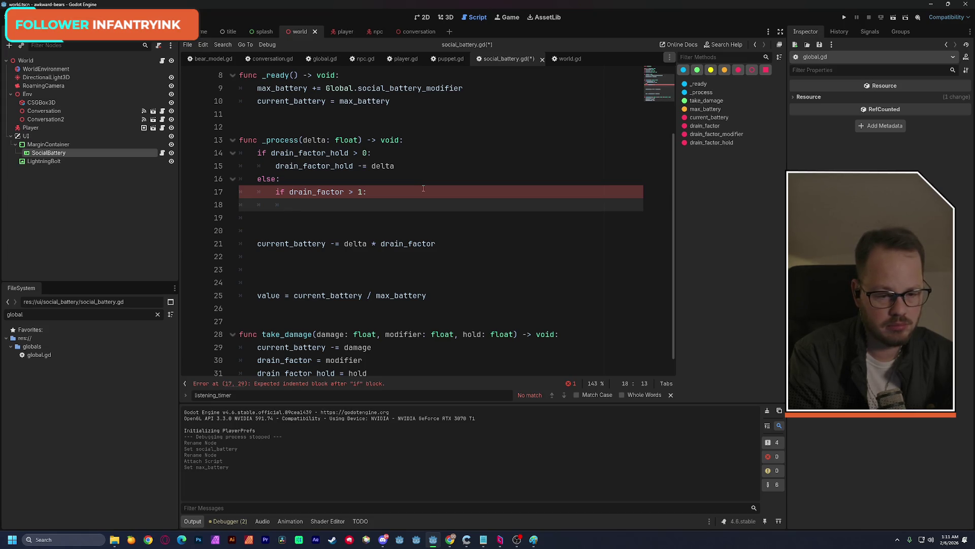
Step: Write 'drain_factor -= delta * 0.2' as the body of the drain_factor > 1 check, using autocomplete
type("drain")
key("Return")
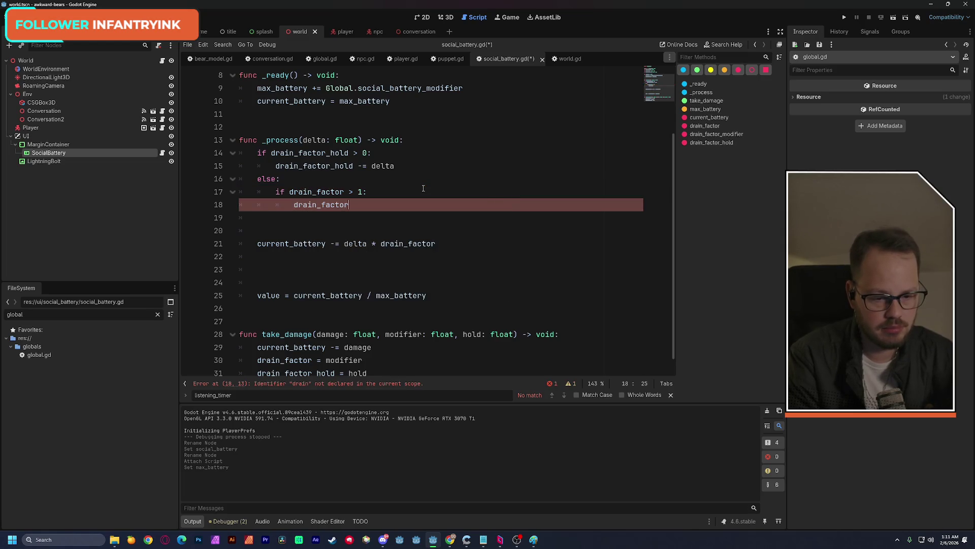
type(" -= del")
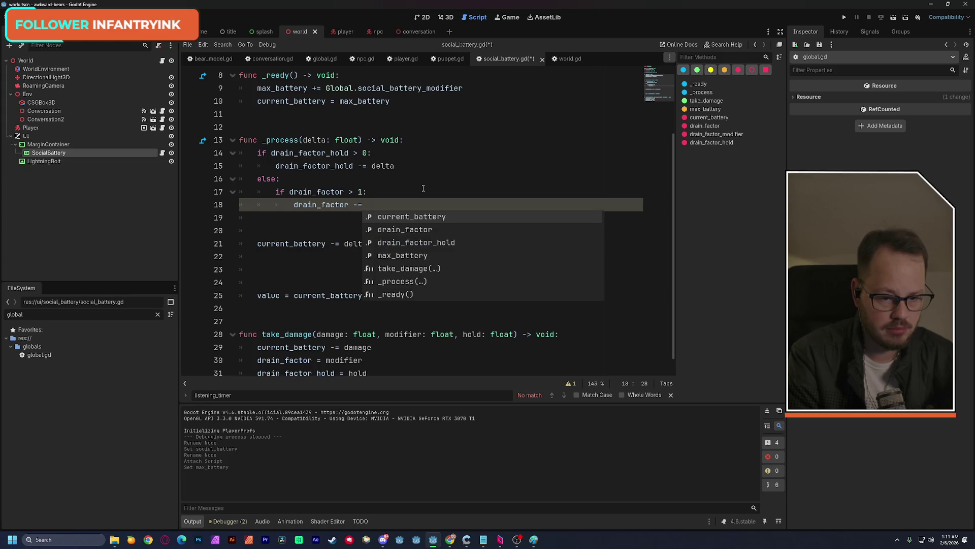
key("Return")
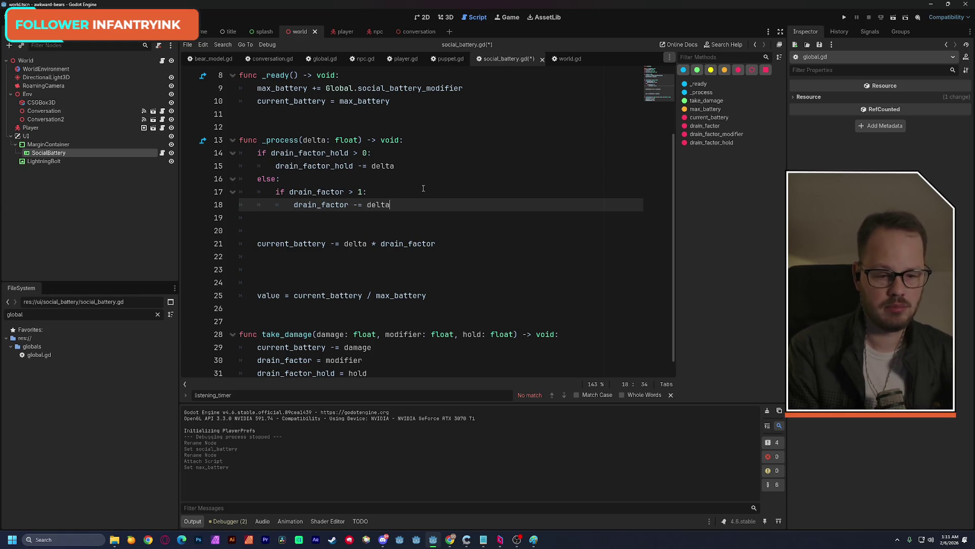
type("*")
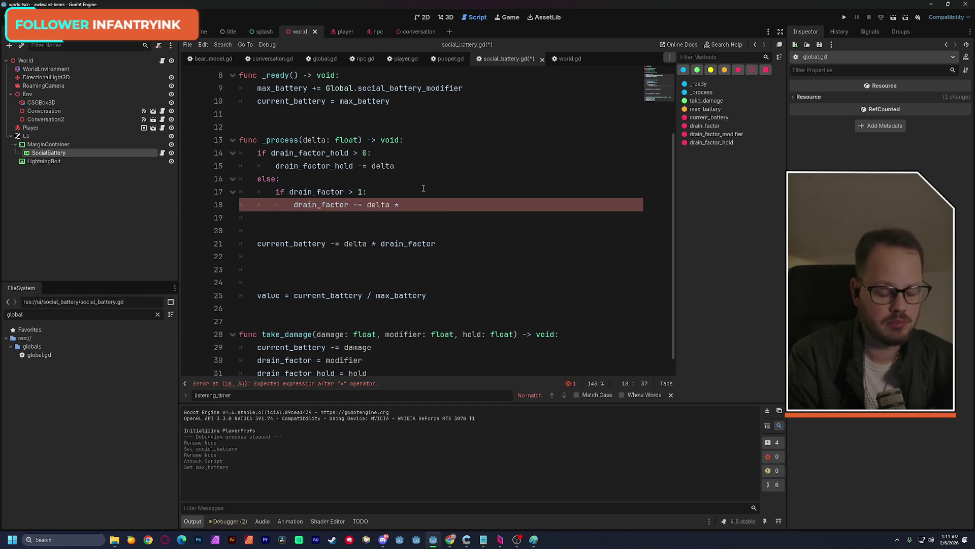
type(" 0.")
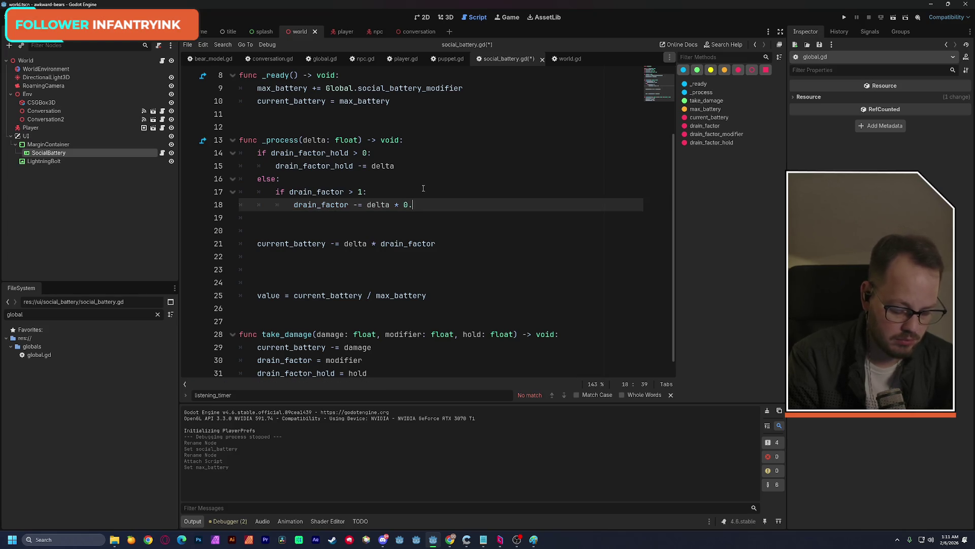
type("2")
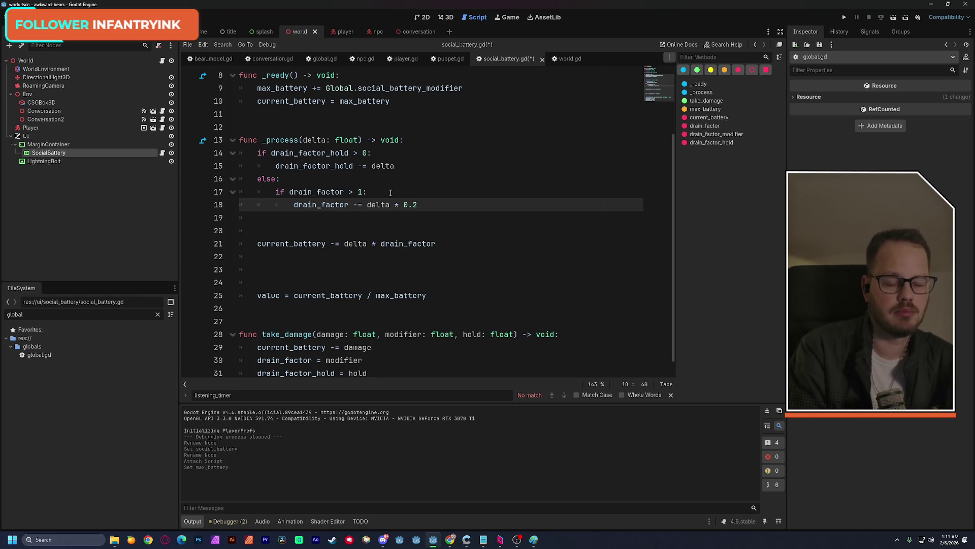
left_click(391, 192)
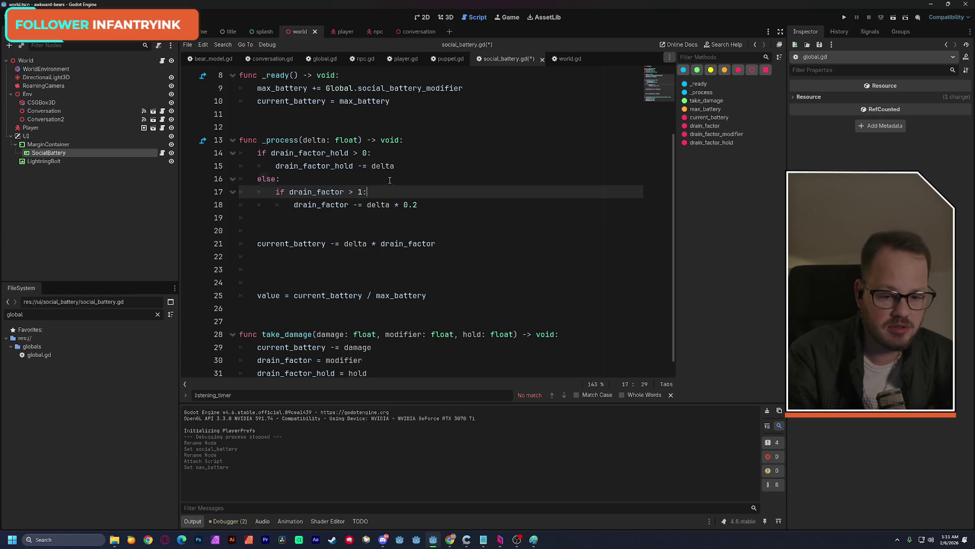
left_click(390, 179)
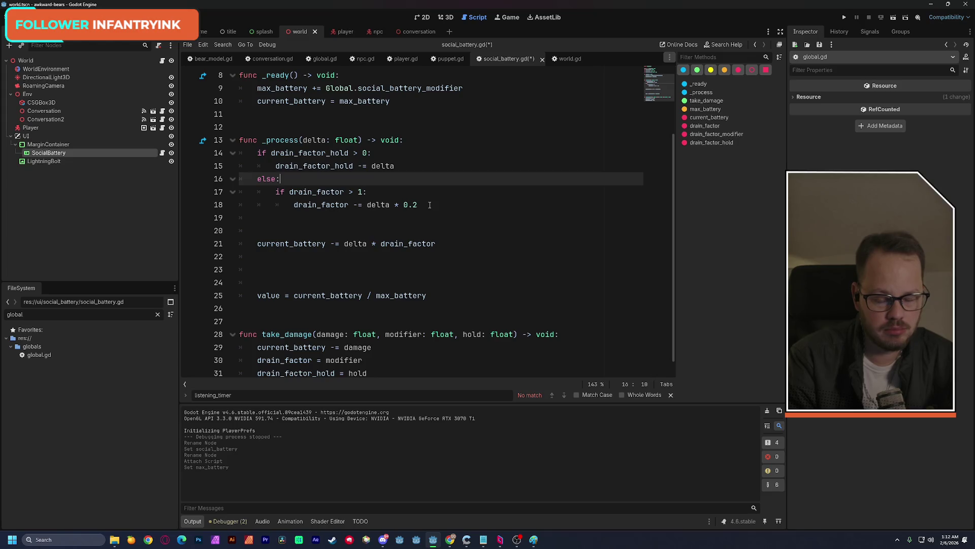
left_click(429, 205)
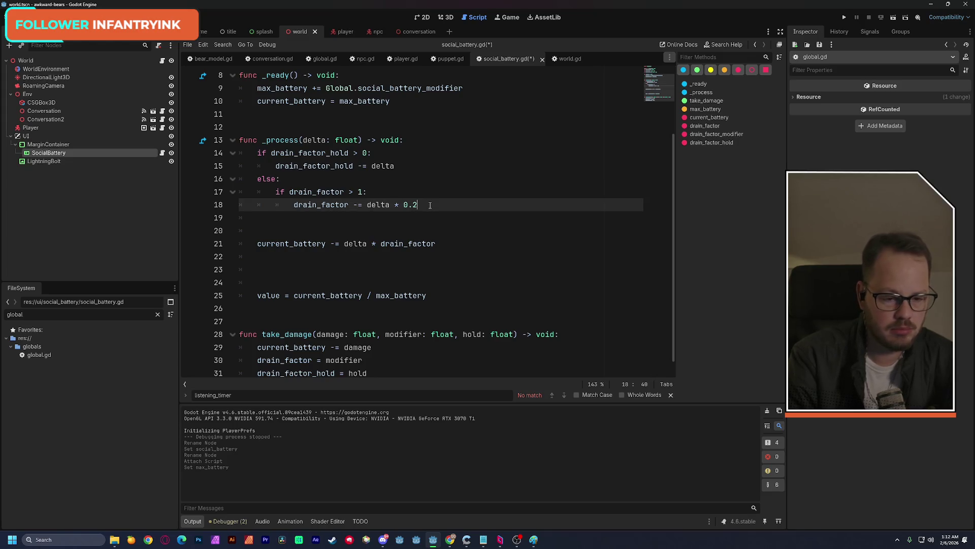
Step: Add an else: branch that assigns drain_factor back to 1
key("Return")
key("BackSpace")
type("else:")
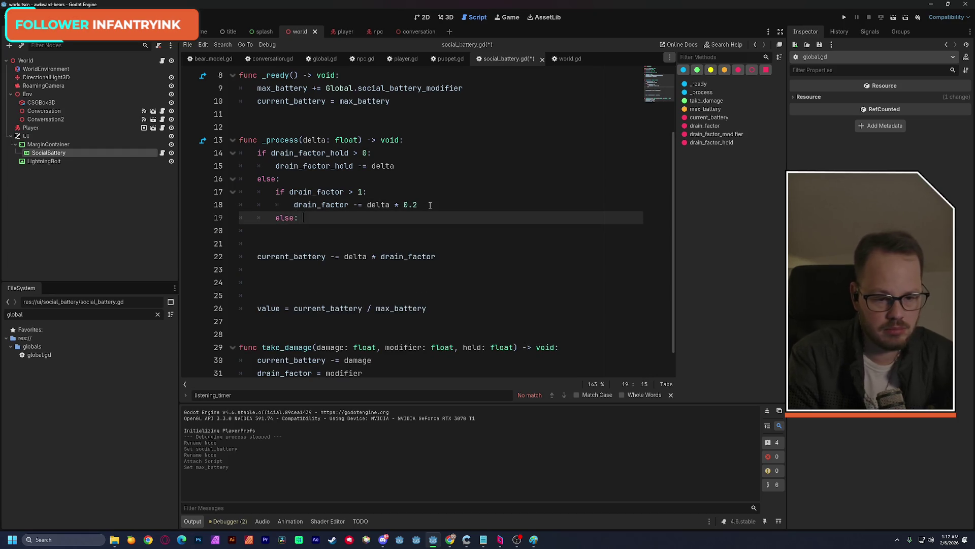
key("BackSpace")
key("Return")
type("drain")
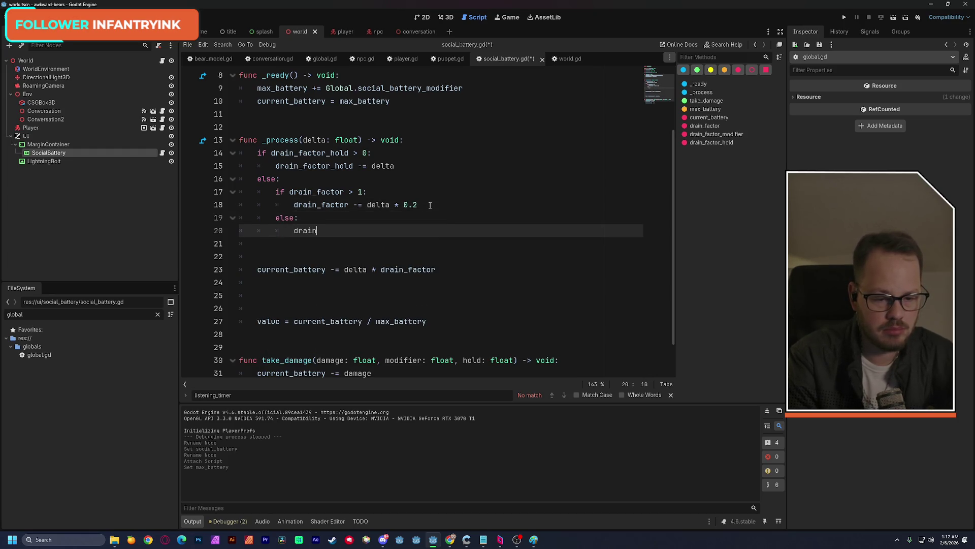
key("Return")
type("-= 1")
key("BackSpace")
key("BackSpace")
key("BackSpace")
type("=1")
type("1")
Step: Turn the literals into floats: reset to 1.0, comparisons '> 1.0' and '> 0.0'
key("Up")
key("Up")
key("Up")
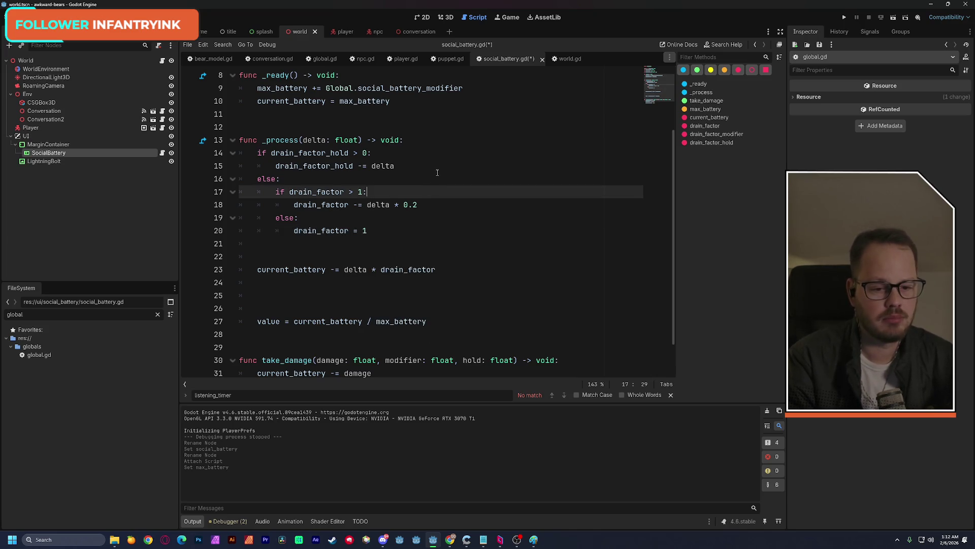
left_click(372, 230)
type(".0")
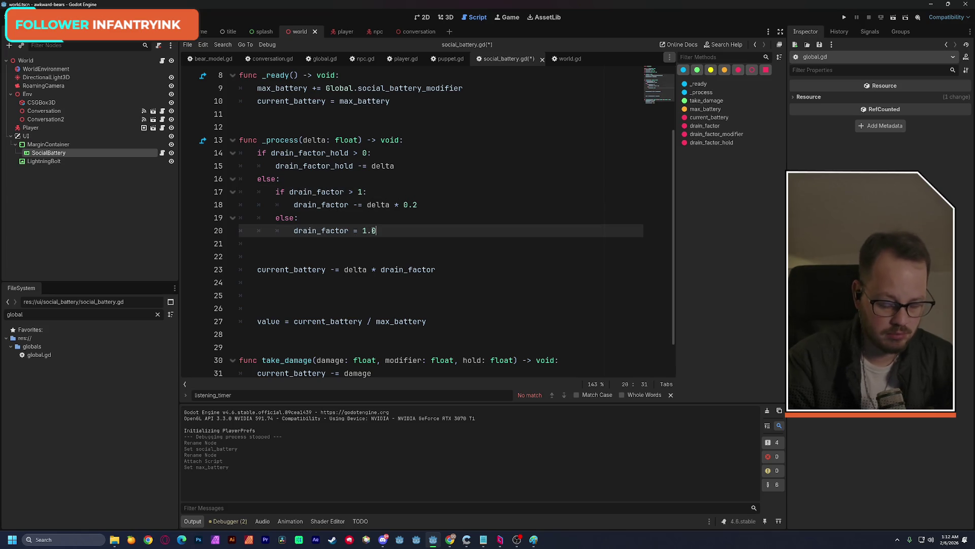
left_click(362, 192)
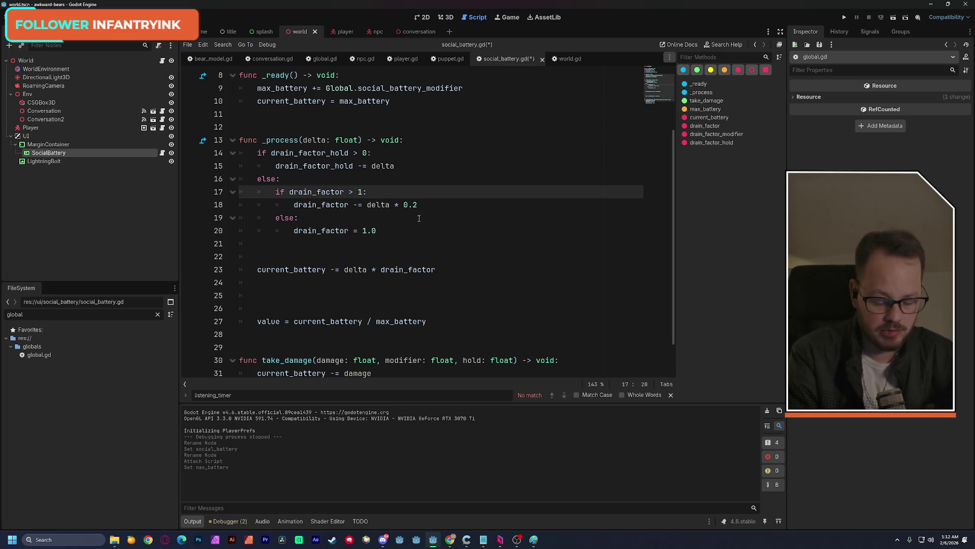
type(".0")
left_click(368, 153)
type(".0")
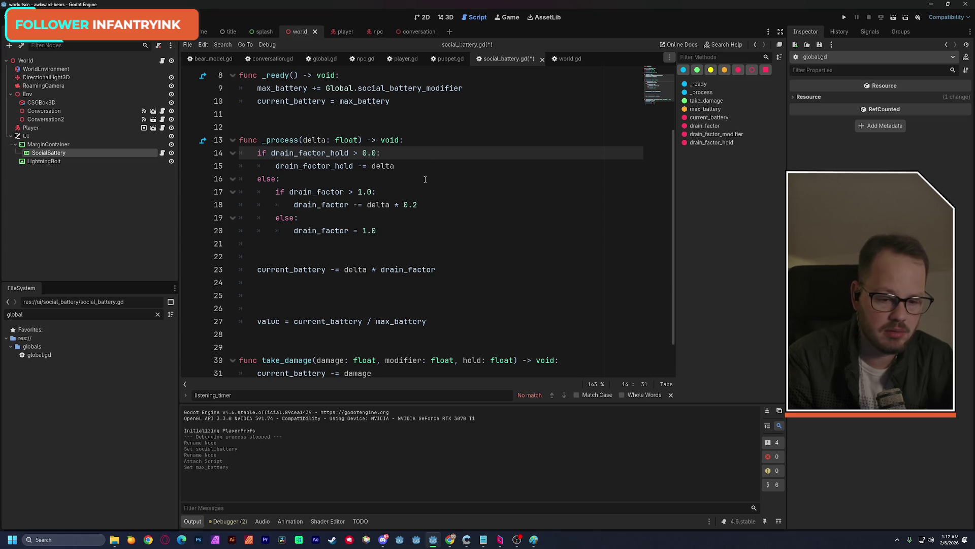
Step: Delete the empty lines 22–26 so the value calculation directly follows current_battery
scroll(428, 207, "down", 1)
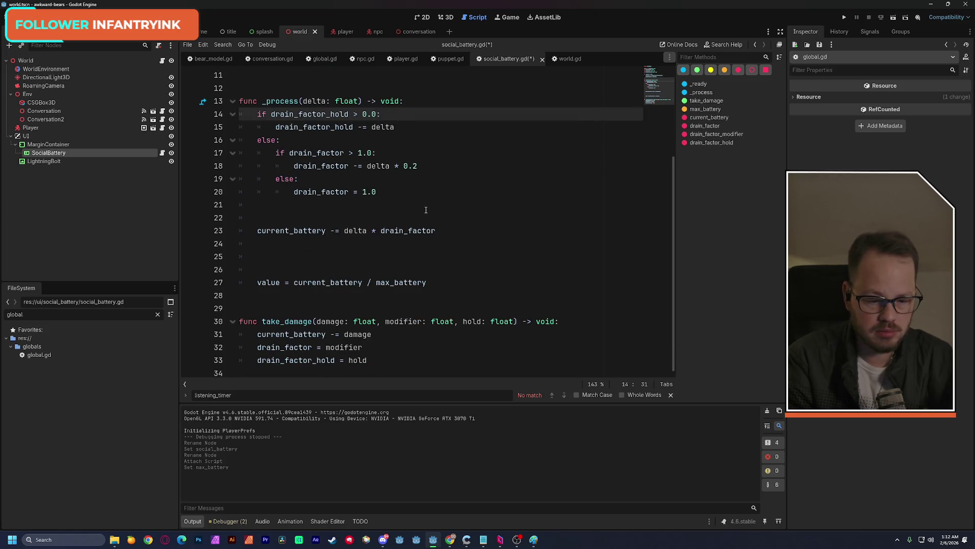
scroll(426, 209, "up", 3)
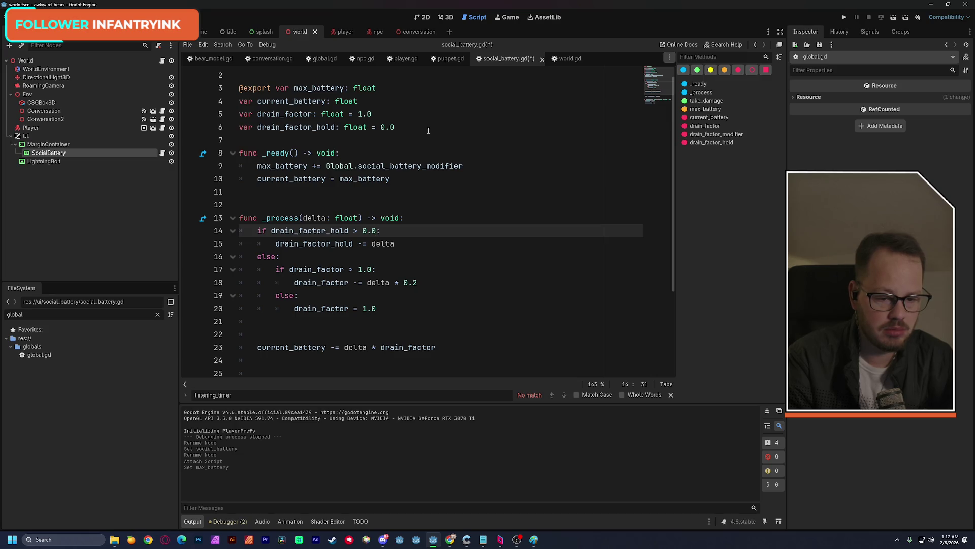
scroll(424, 177, "down", 3)
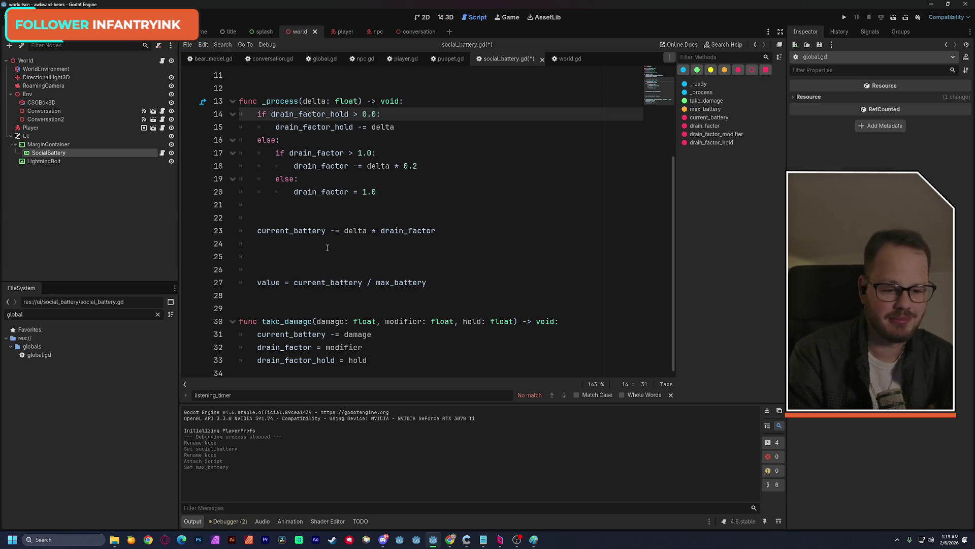
left_click_drag(323, 244, 313, 269)
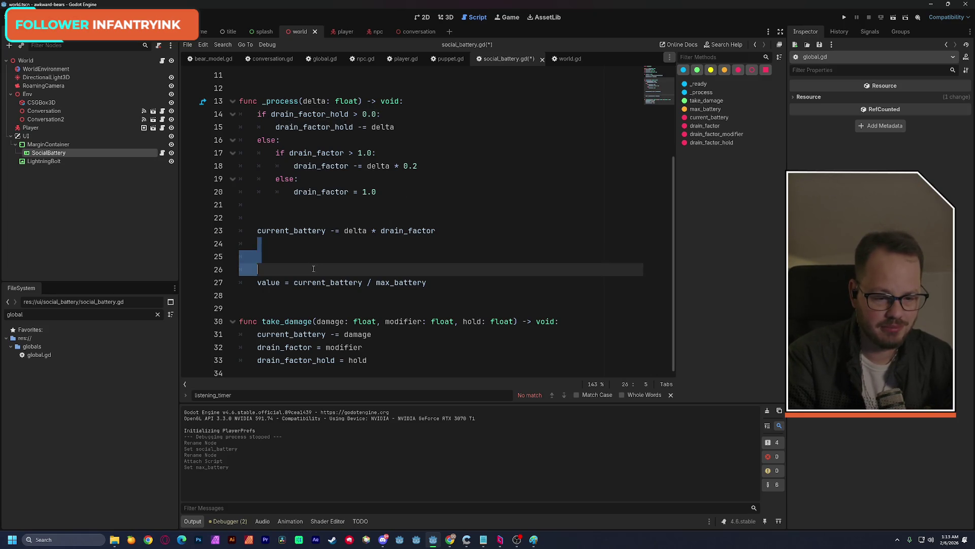
key("BackSpace")
key("BackSpace")
left_click(318, 222)
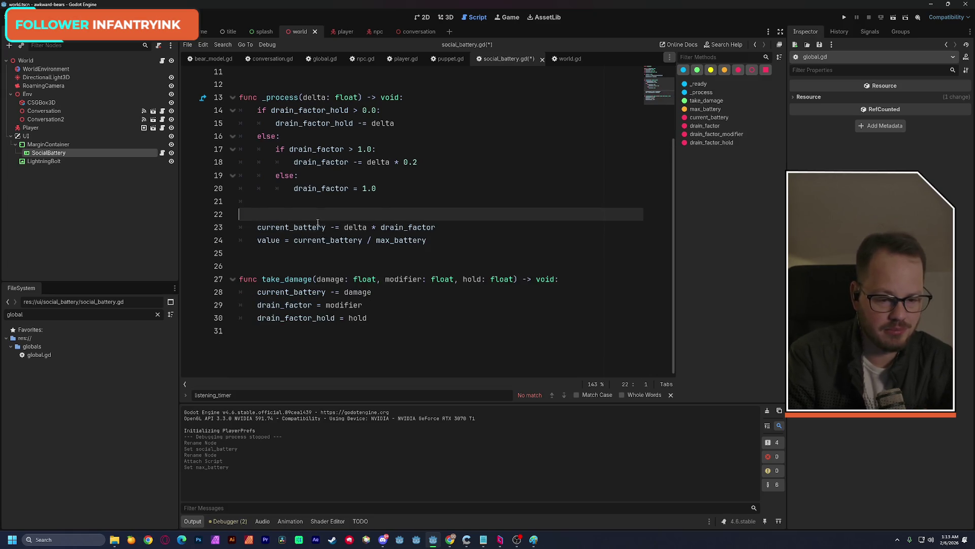
key("BackSpace")
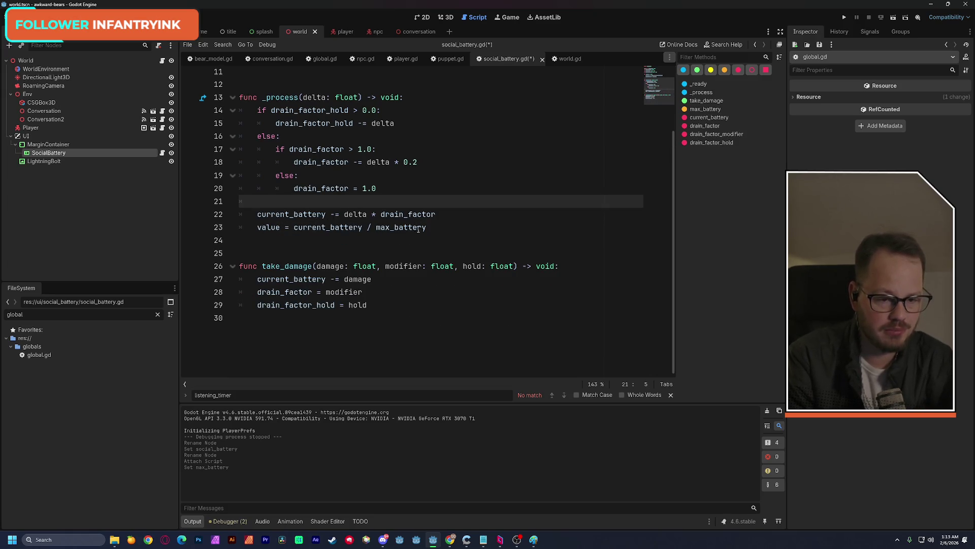
Step: Save the edited social_battery.gd script
scroll(407, 228, "up", 3)
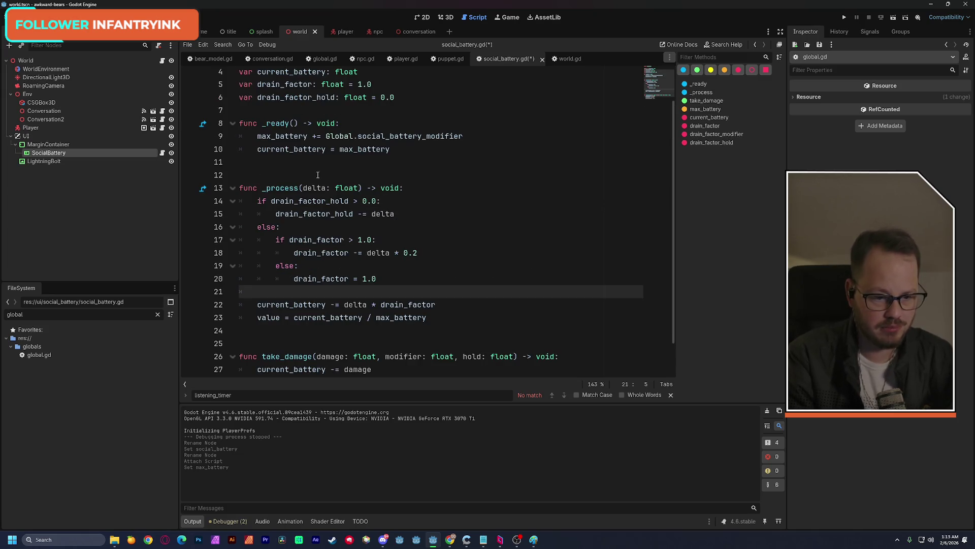
scroll(382, 195, "down", 1)
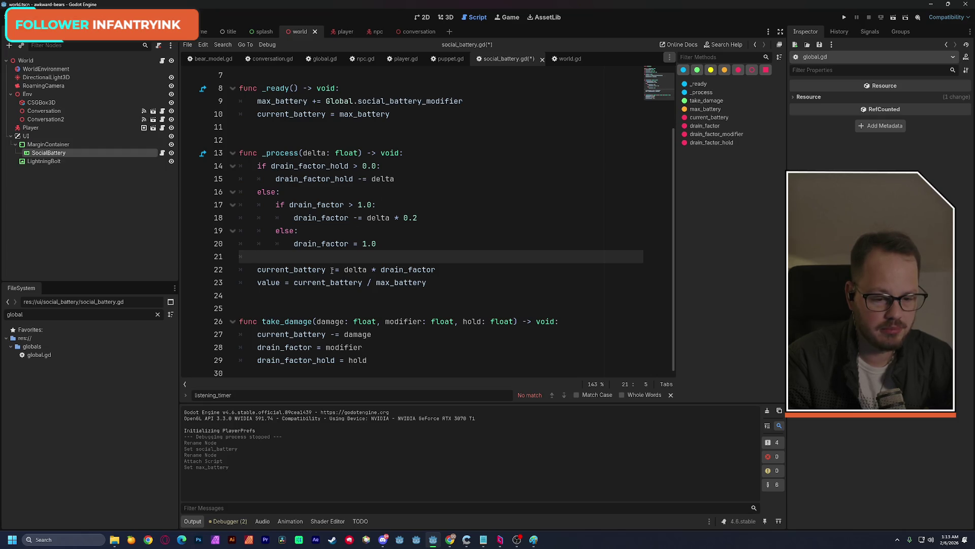
left_click(347, 127)
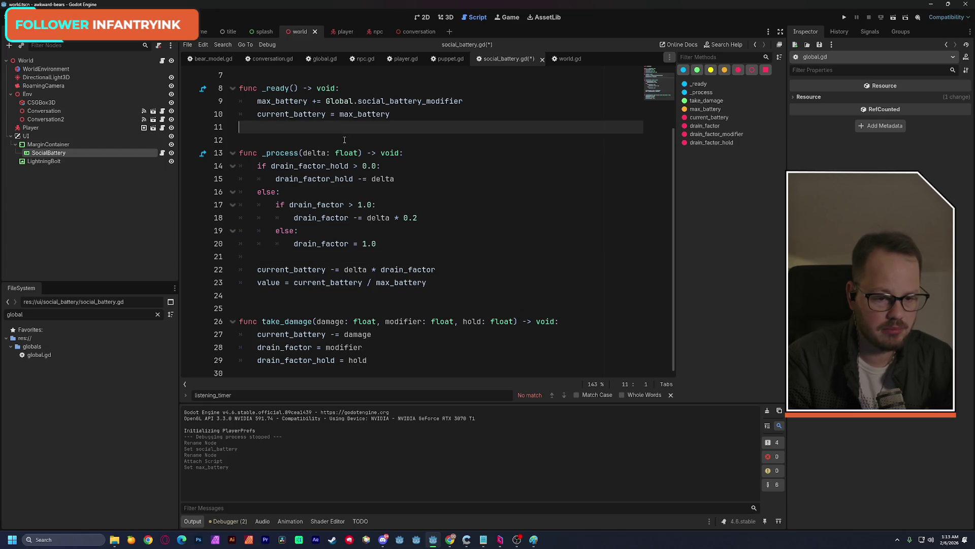
left_click(344, 139)
key("ctrl+s")
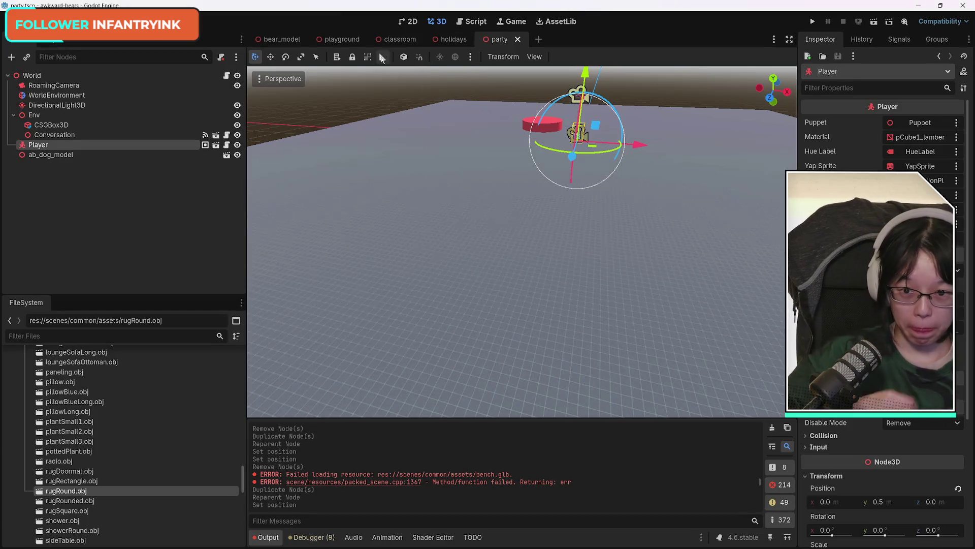
Step: Switch from Godot's party scene to the shared floor-plan sketch in Discord
mouse_move(393, 42)
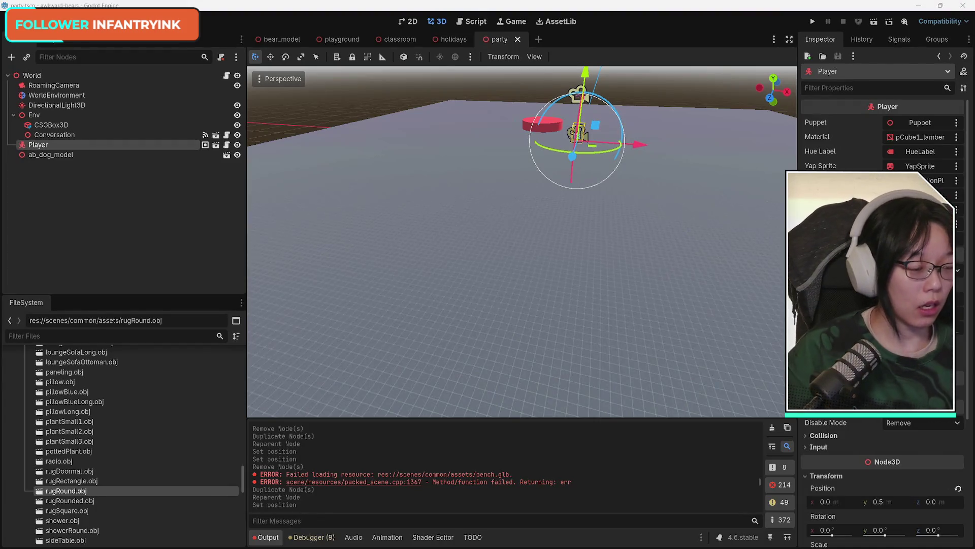
key("alt+Tab")
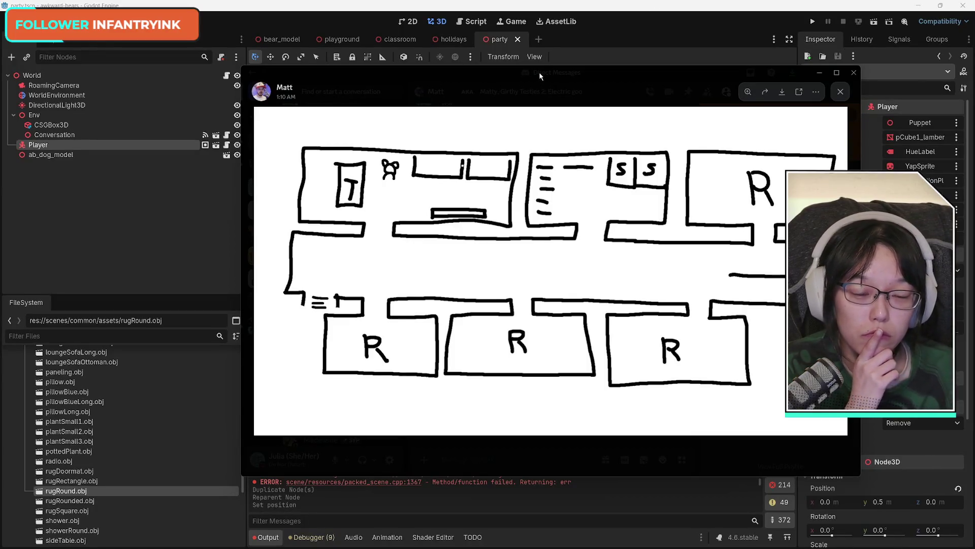
left_click_drag(539, 77, 512, 85)
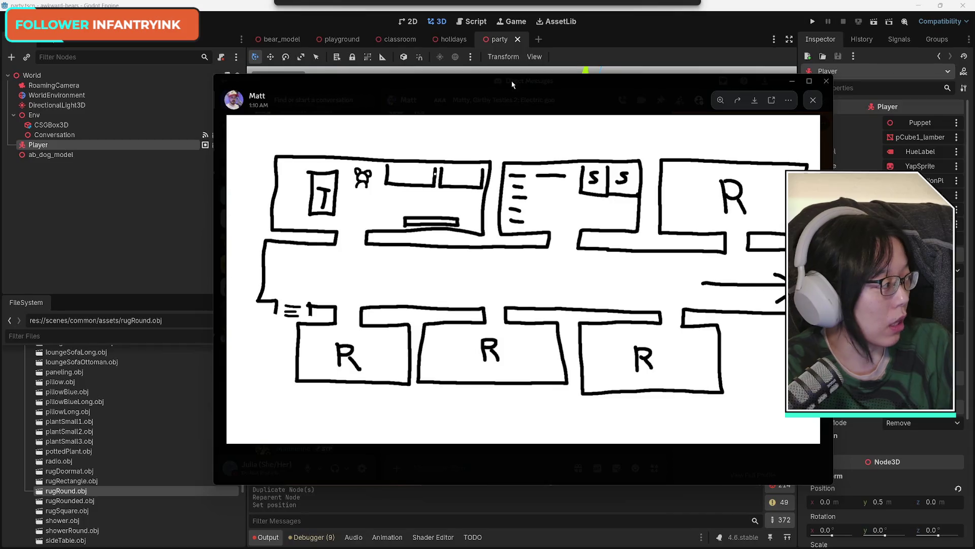
key("alt+Tab")
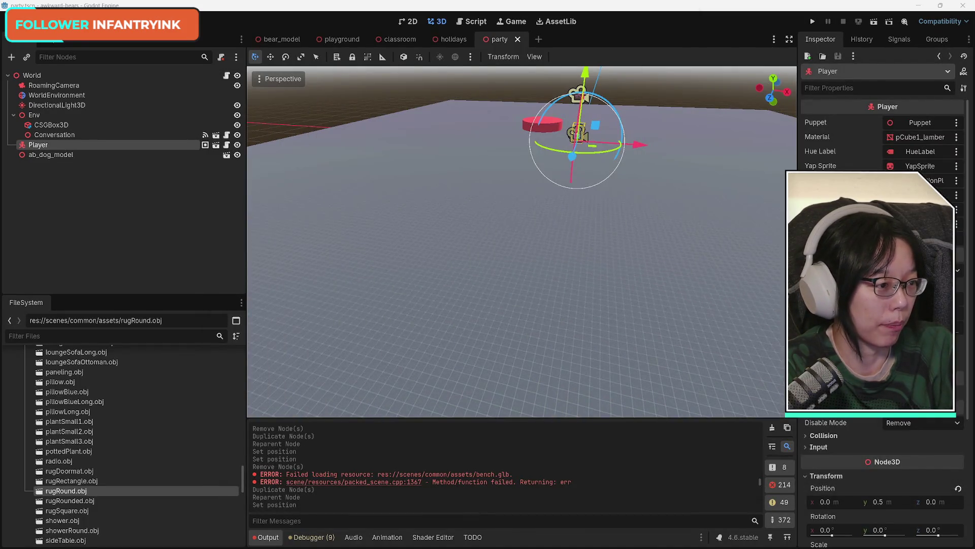
left_click_drag(755, 196, 797, 198)
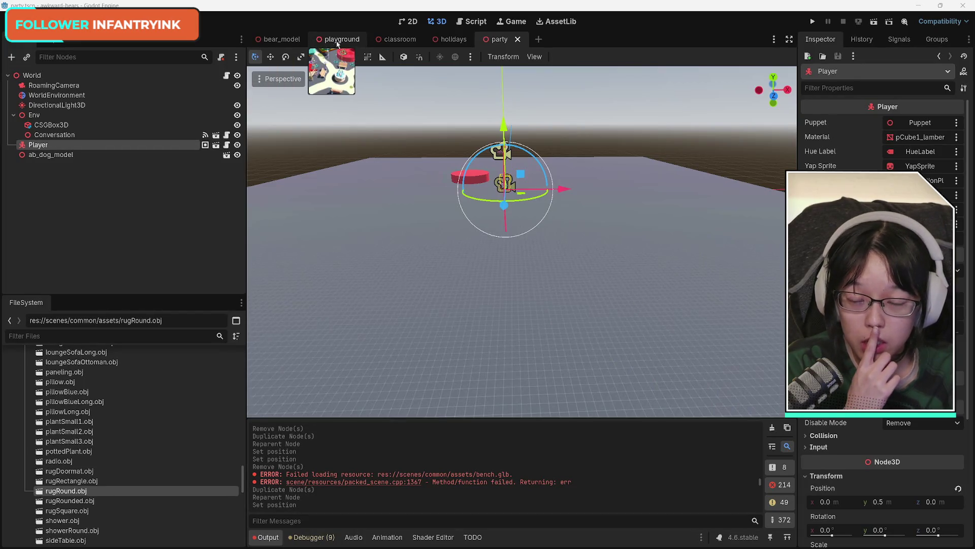
left_click(348, 44)
left_click(410, 40)
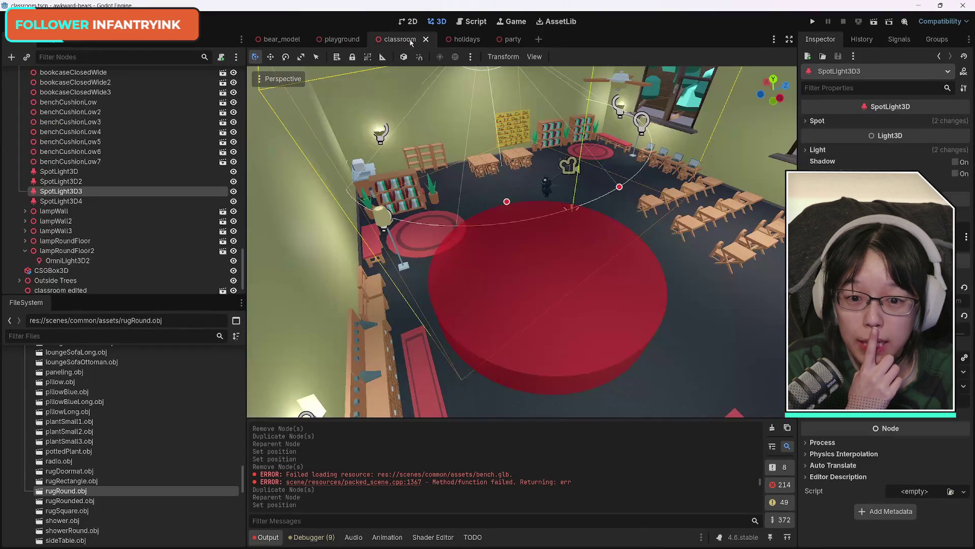
mouse_move(507, 228)
left_mouse_down()
mouse_move(483, 168)
mouse_move(512, 236)
left_mouse_up()
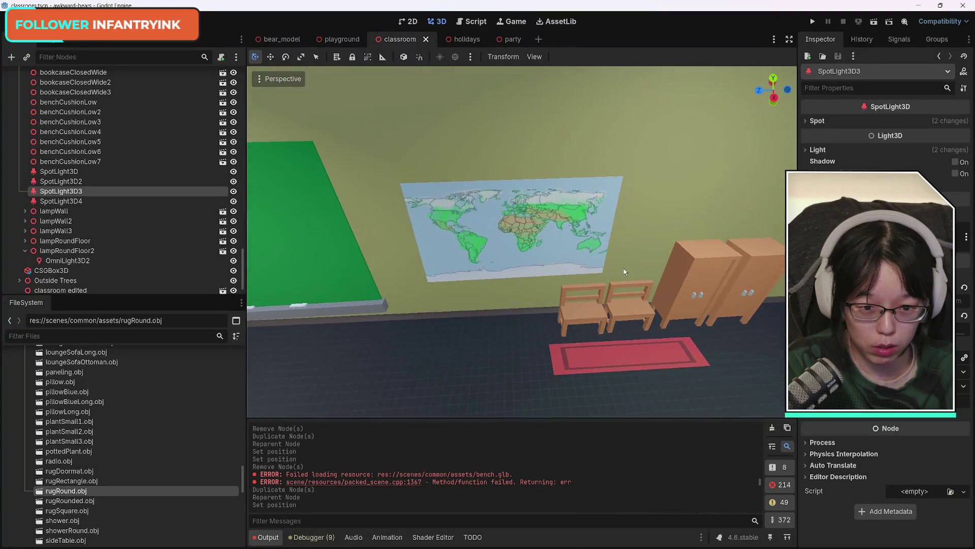
left_click(512, 236)
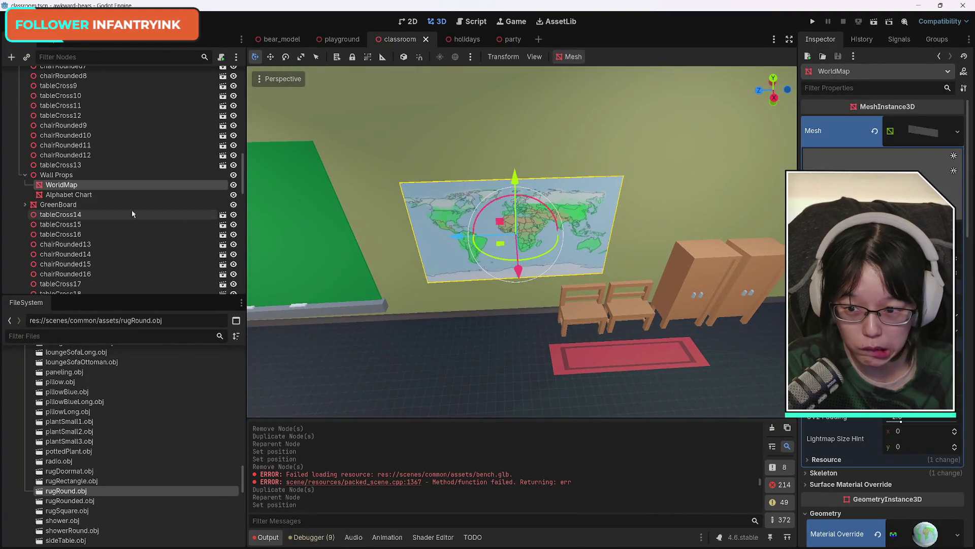
left_click(69, 184)
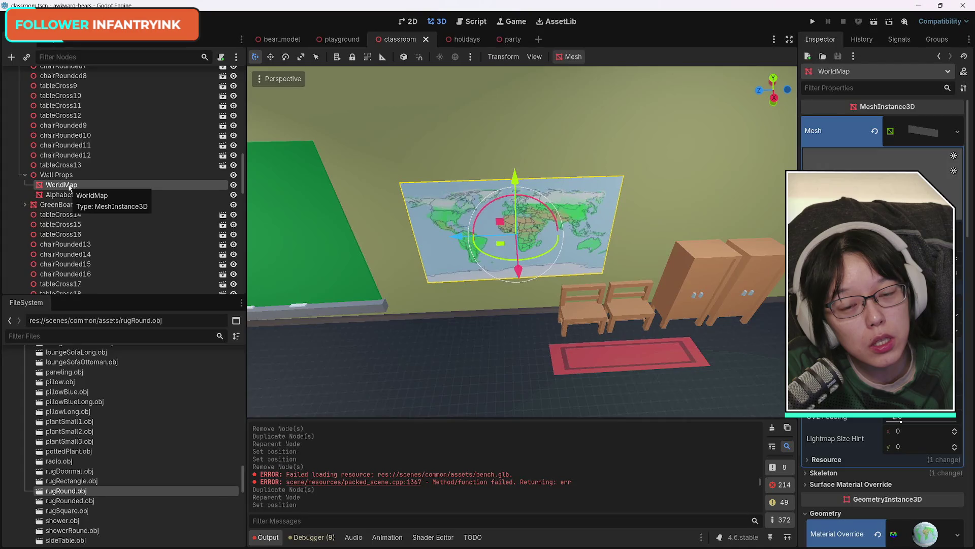
left_click(508, 41)
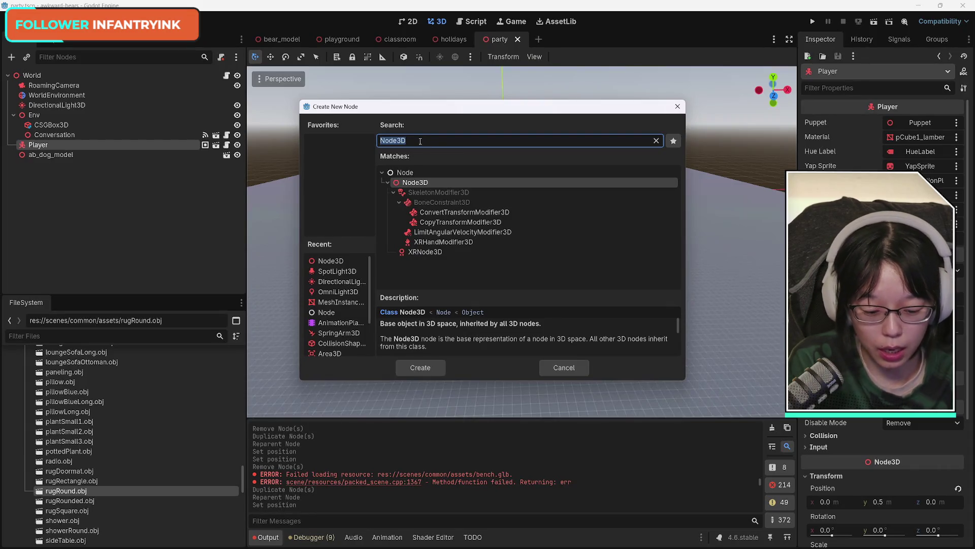
Step: Create a MeshInstance3D under Player from the 'mesh' search and rename it Reference
type("mesh")
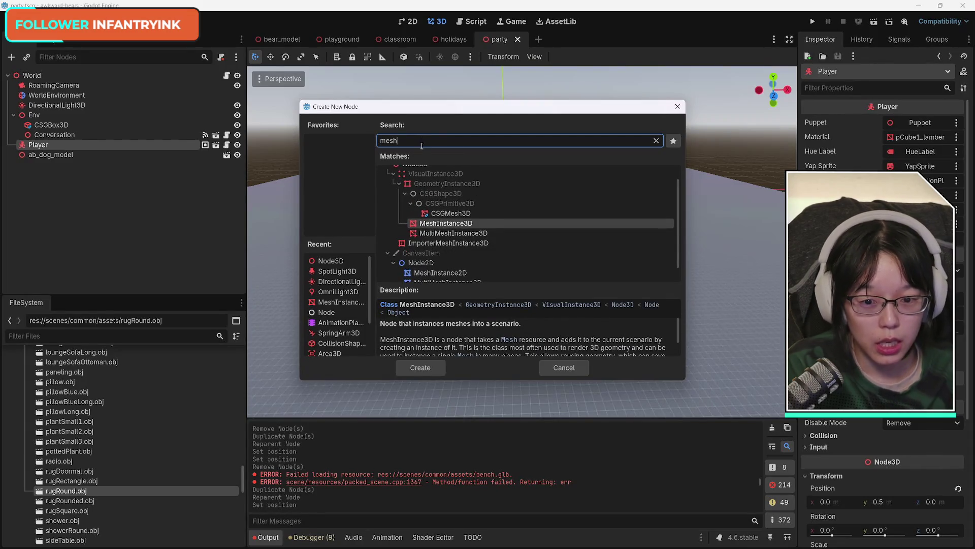
left_click(435, 371)
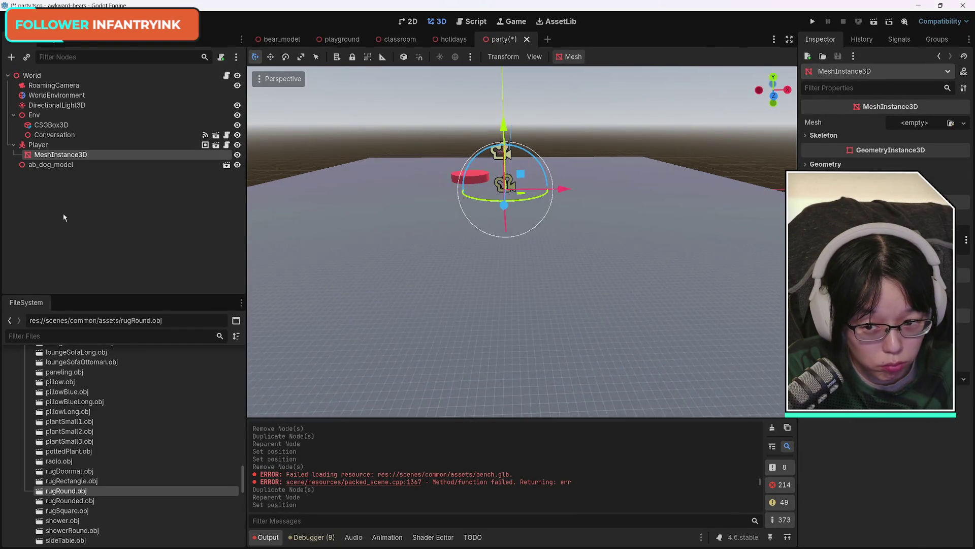
double_click(71, 155)
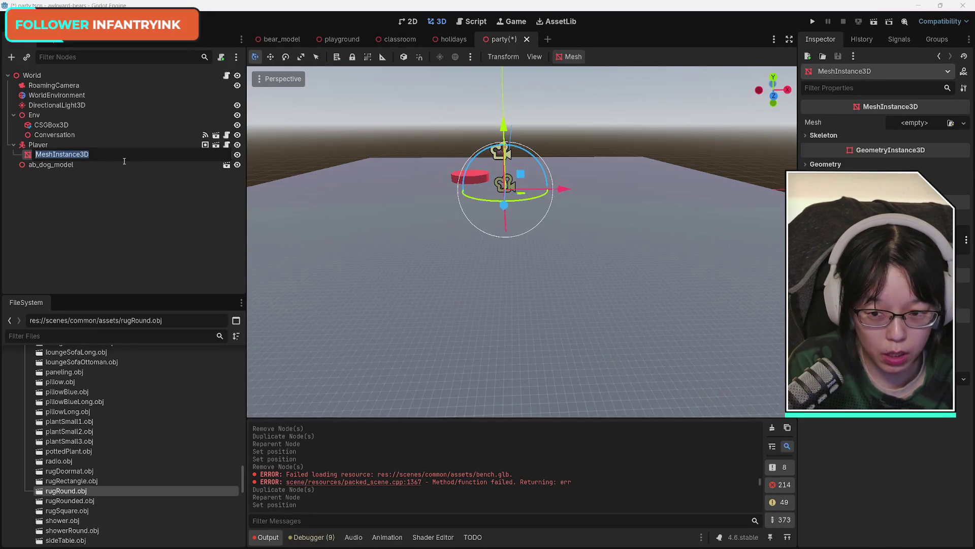
type("Reference")
key("Return")
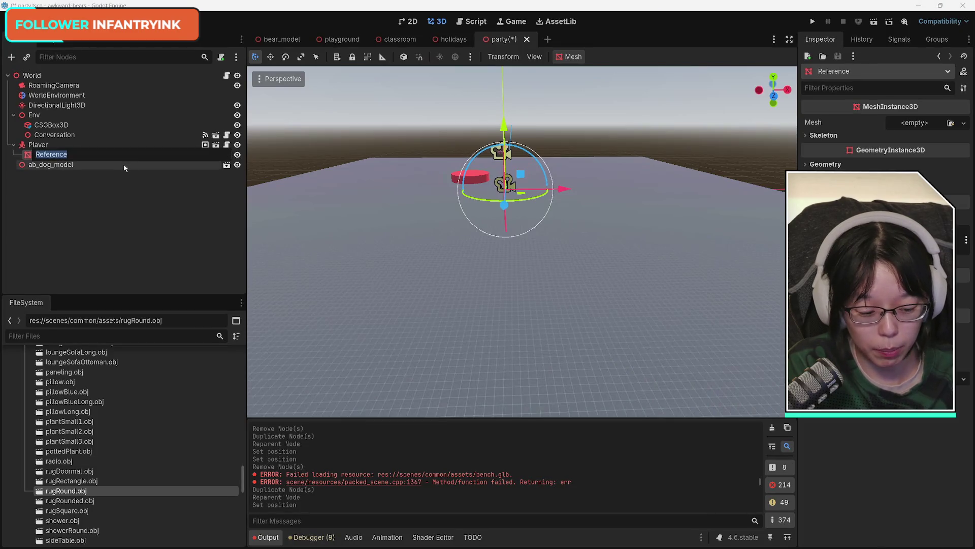
mouse_move(476, 252)
left_mouse_down()
mouse_move(480, 320)
mouse_move(437, 336)
mouse_move(325, 285)
mouse_move(249, 229)
left_mouse_up()
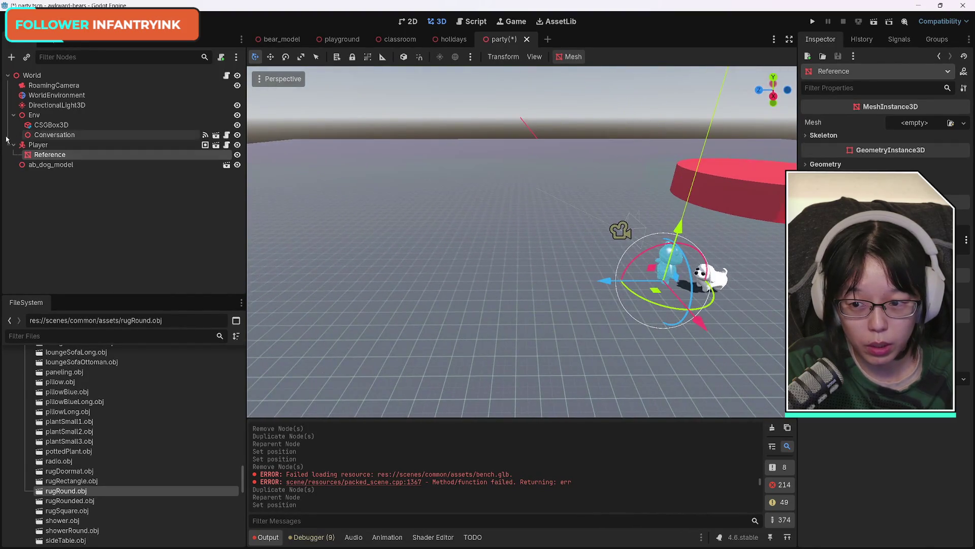
Step: Move Reference left of the bear and assign it a New BoxMesh in the Inspector
left_click(38, 144)
left_click(50, 154)
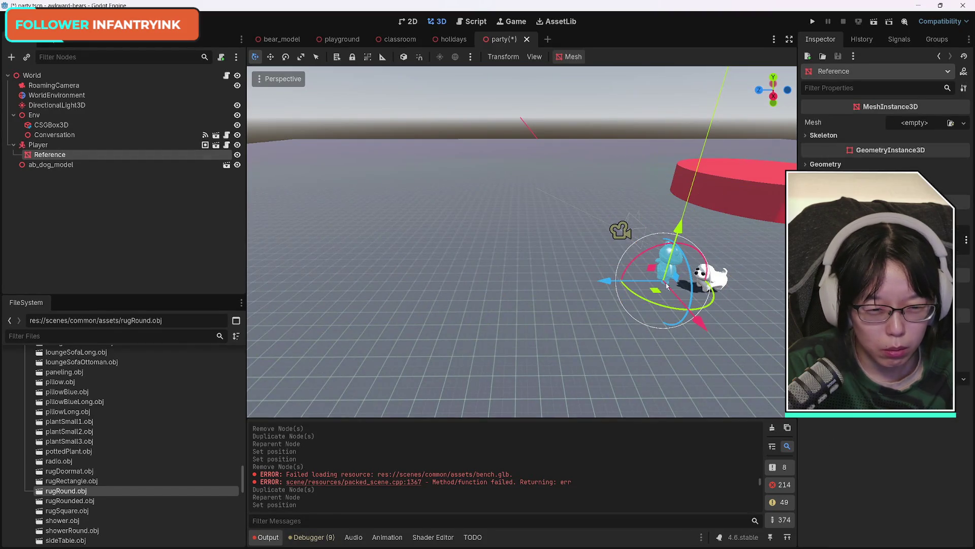
left_click_drag(672, 283, 552, 283)
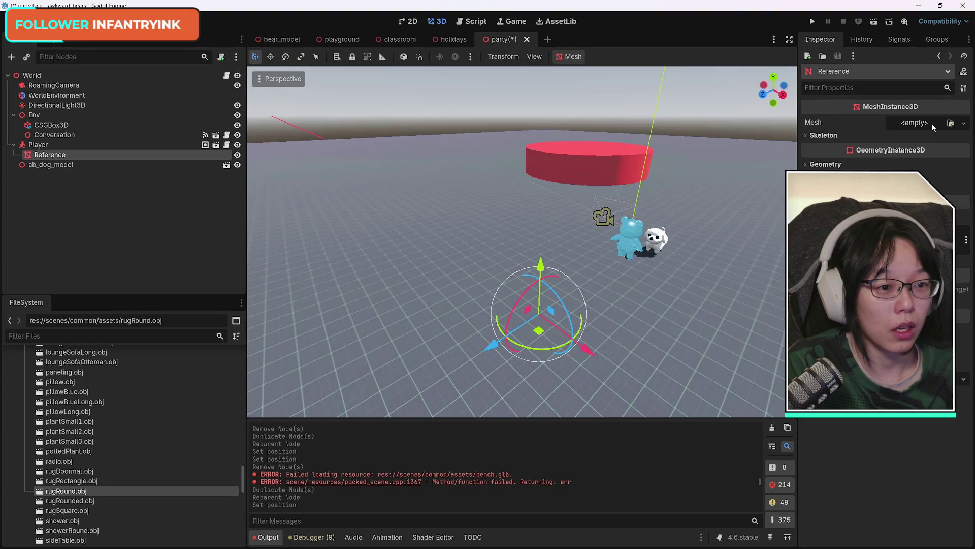
left_click(928, 125)
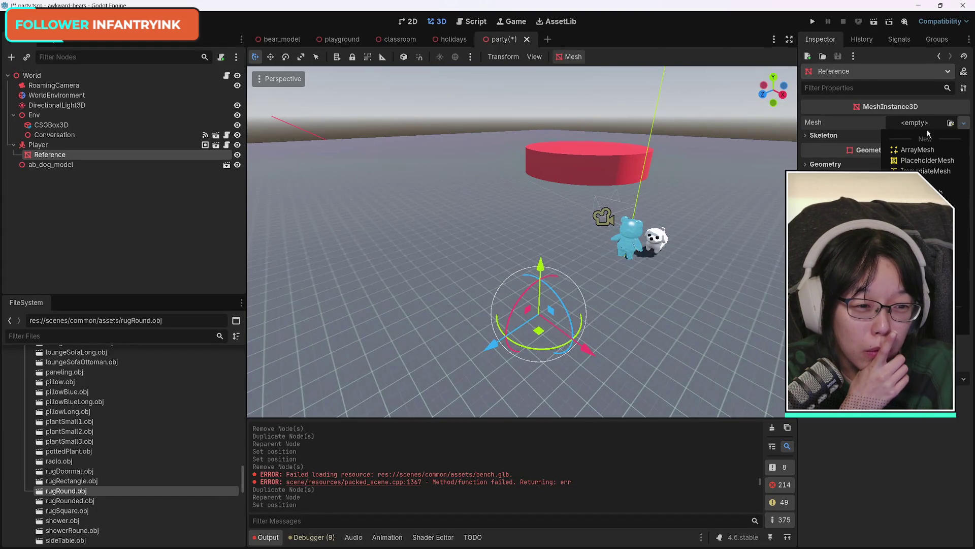
left_click(919, 192)
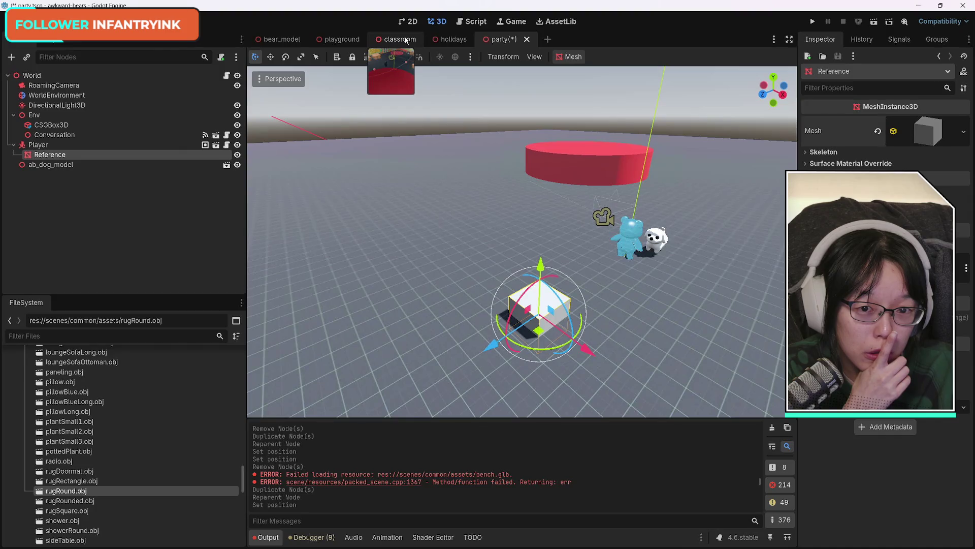
Step: Inspect the classroom WorldMap's QuadMesh settings, then return to the party scene
left_click(401, 39)
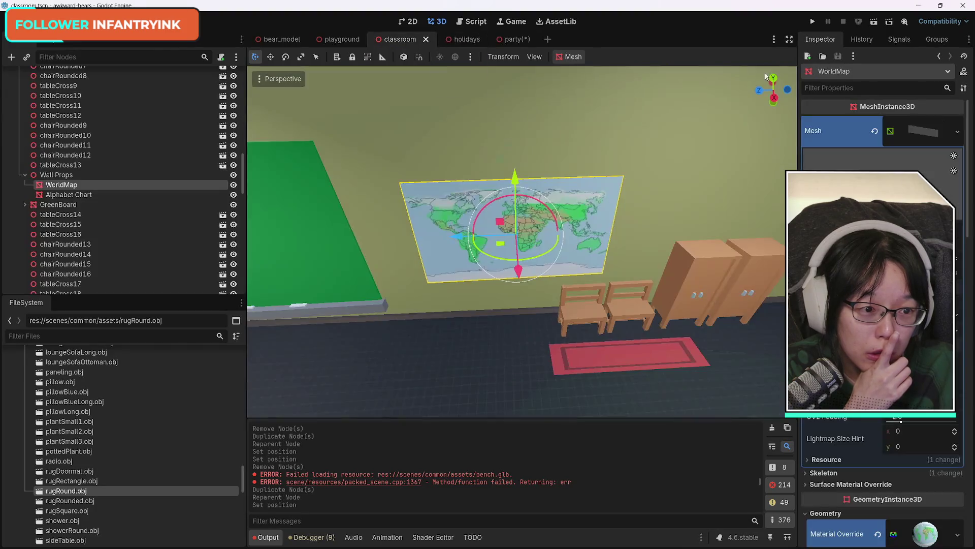
left_click(933, 133)
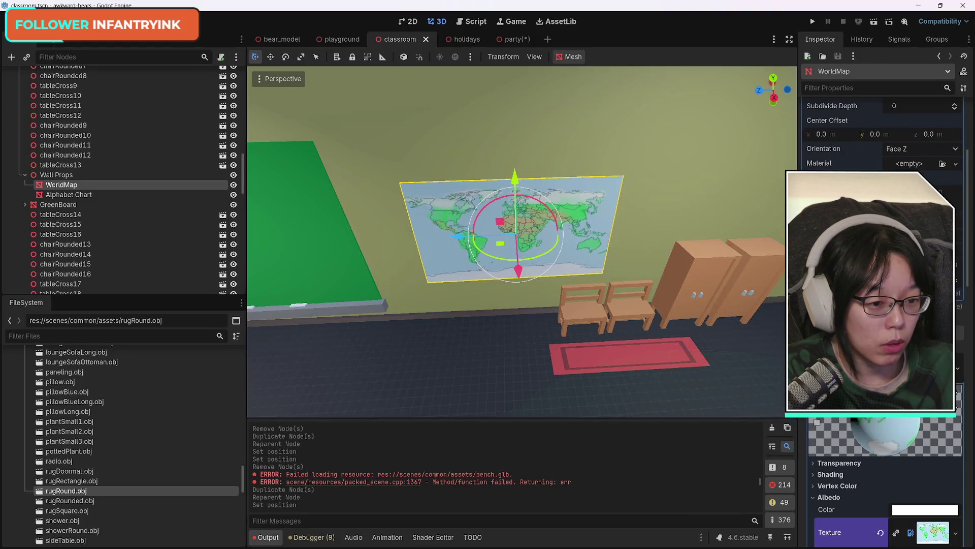
scroll(878, 330, "up", 3)
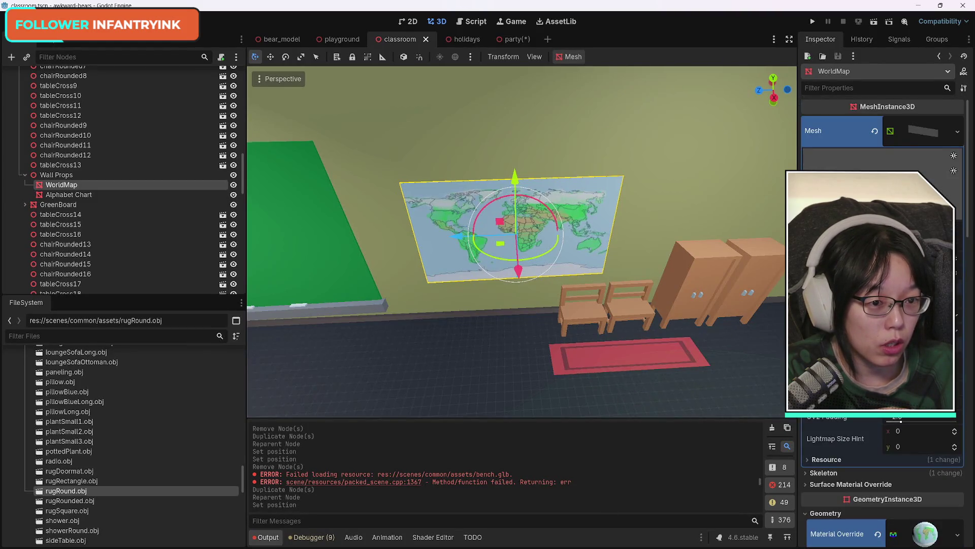
scroll(878, 330, "down", 1)
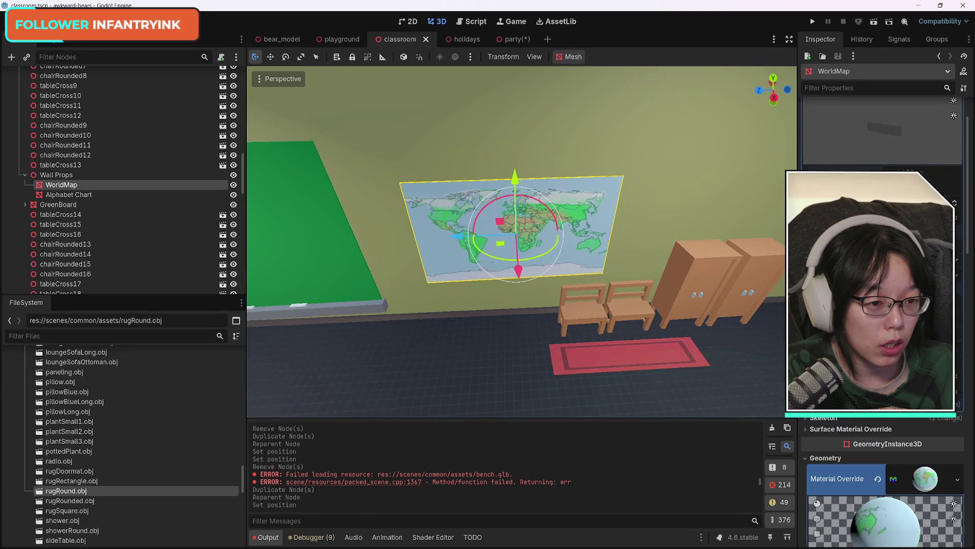
scroll(878, 330, "up", 2)
left_click(508, 40)
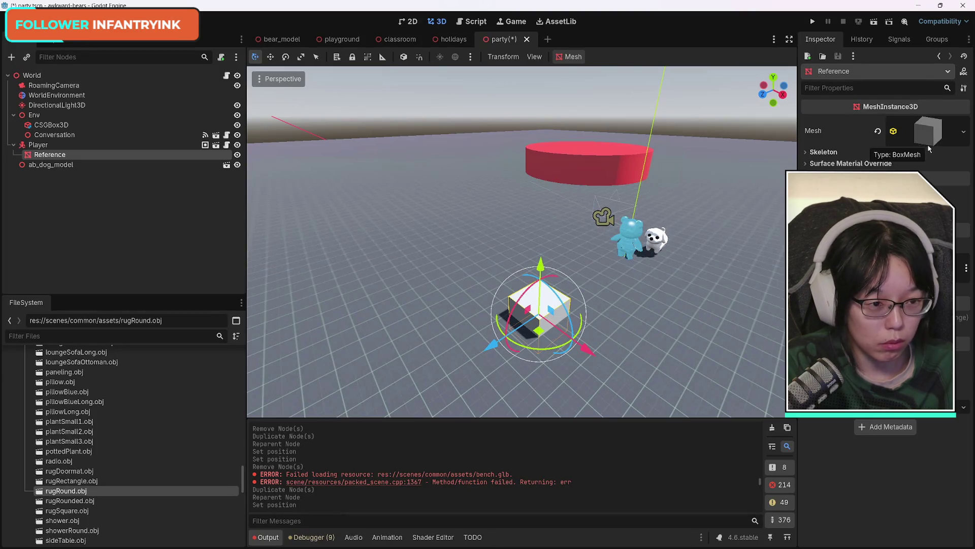
Step: Replace the Reference node's box mesh with a new flat quad mesh and nudge it upward
left_click(964, 123)
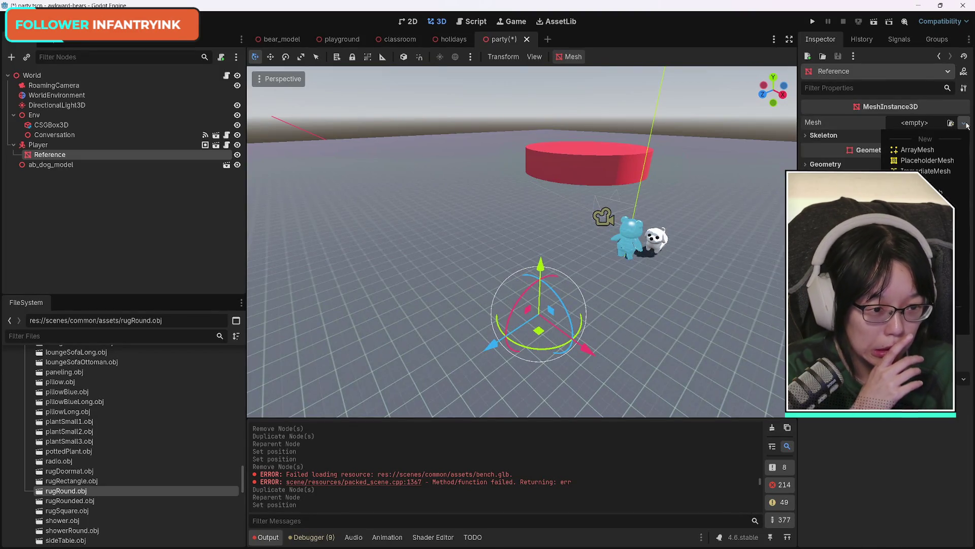
left_click(952, 184)
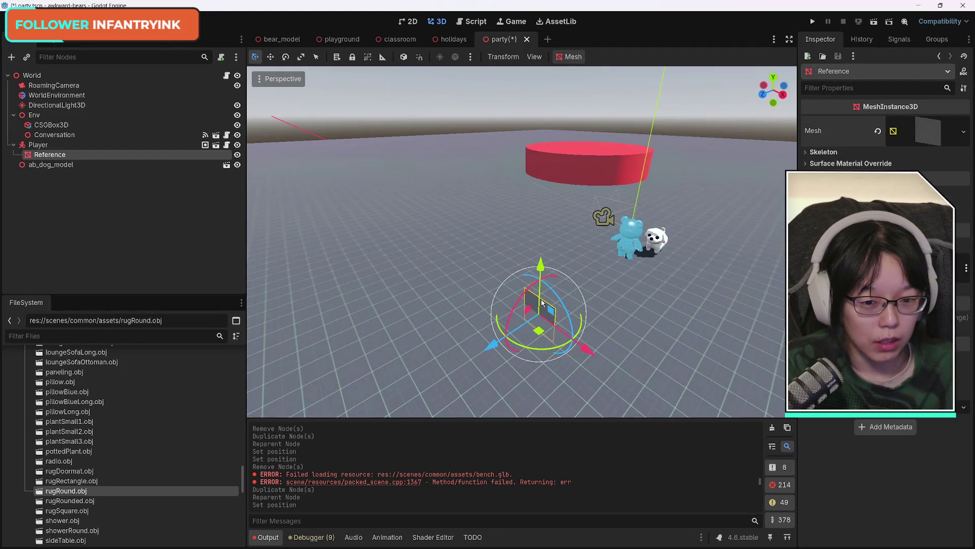
mouse_move(542, 304)
left_mouse_down()
mouse_move(556, 259)
mouse_move(538, 292)
left_mouse_up()
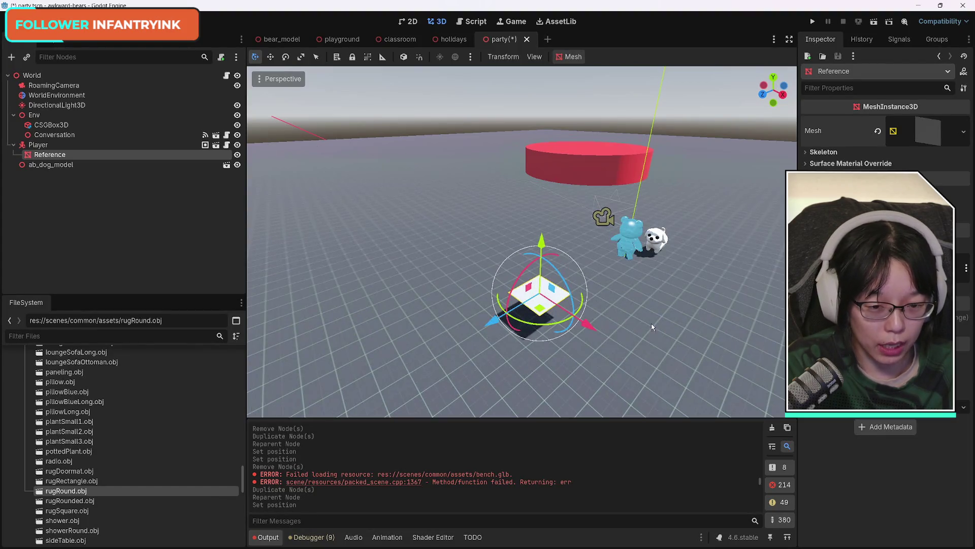
Step: Tilt the flat mesh slightly and lower it about 0.021 on Y at the Player
key("f")
mouse_move(597, 203)
left_mouse_down()
mouse_move(607, 203)
mouse_move(583, 219)
mouse_move(589, 246)
left_mouse_up()
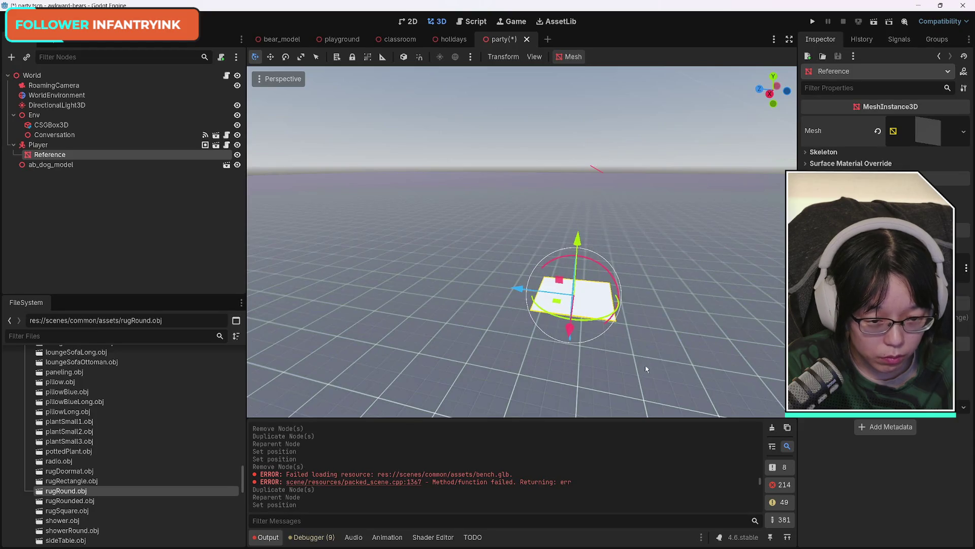
scroll(645, 368, "up", 3)
scroll(645, 367, "down", 1)
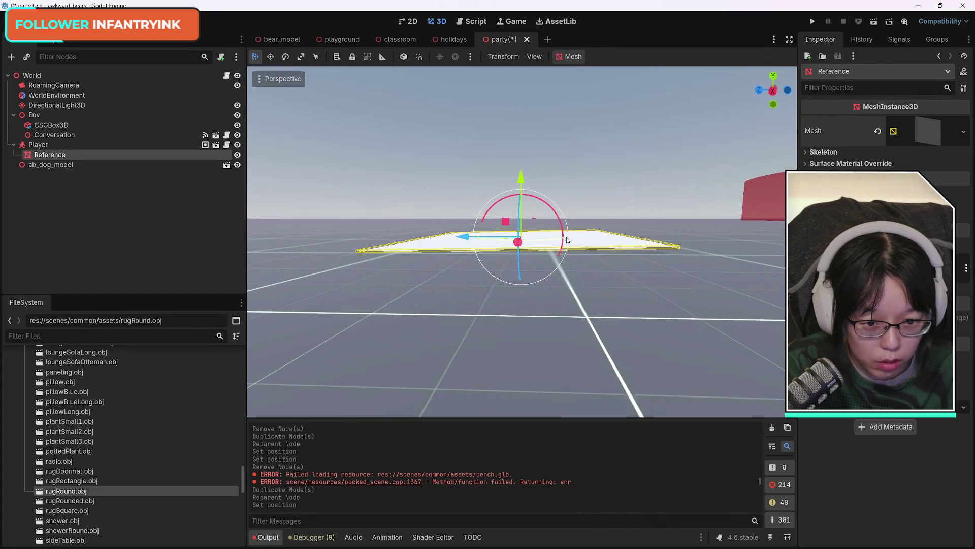
left_click_drag(556, 233, 559, 220)
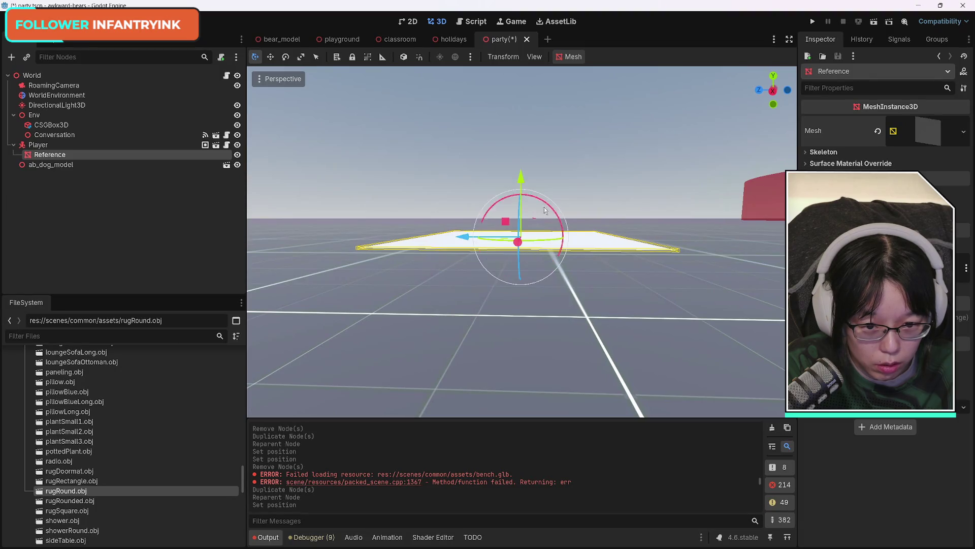
left_click_drag(521, 181, 519, 179)
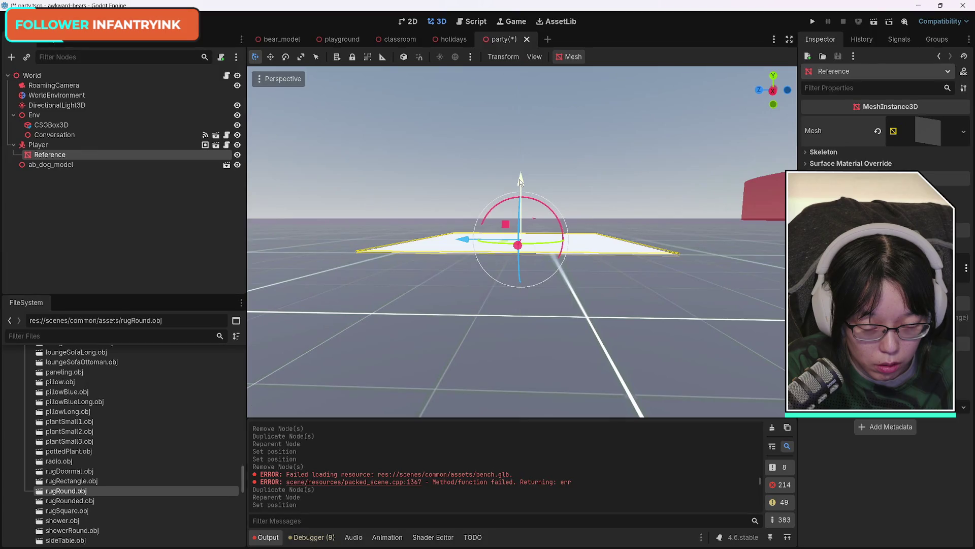
right_click(563, 314)
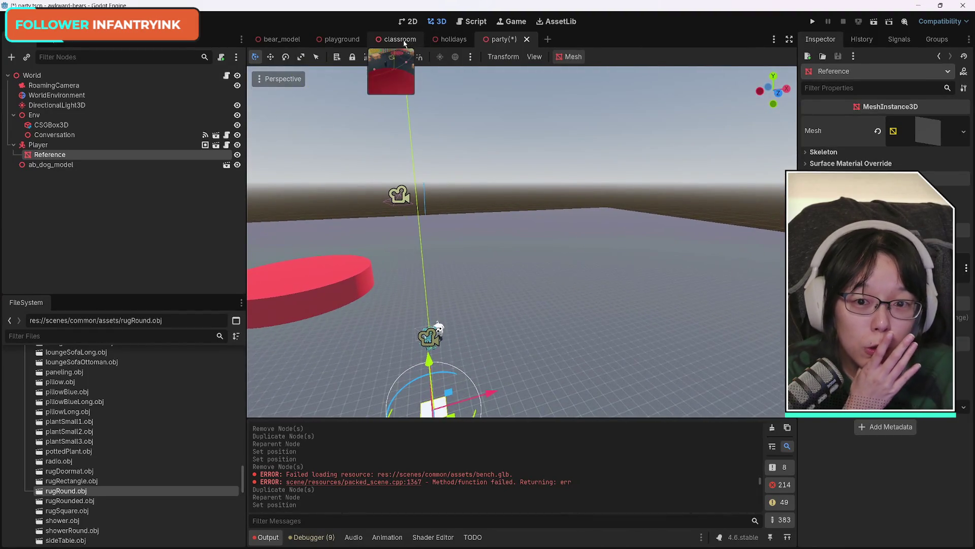
left_click(400, 40)
scroll(884, 457, "down", 5)
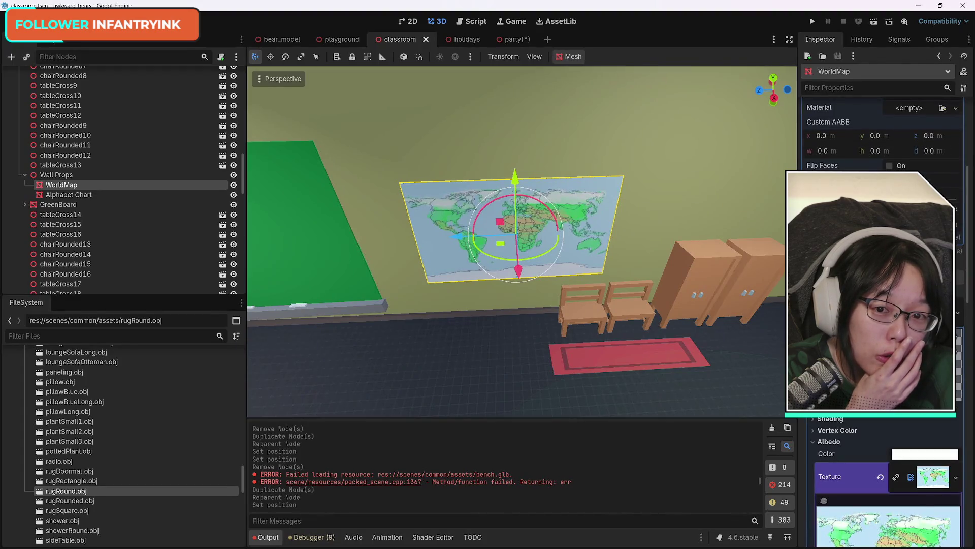
left_click(507, 39)
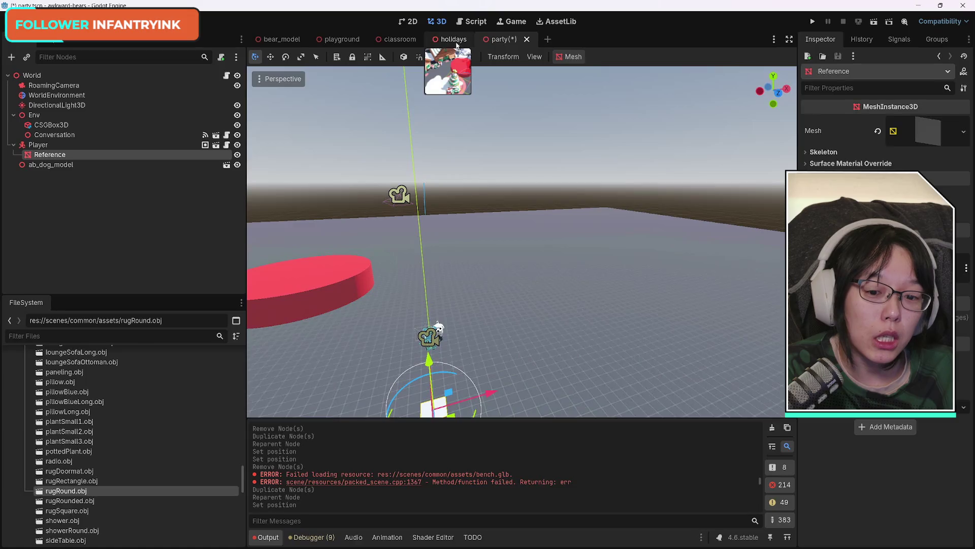
left_click(453, 39)
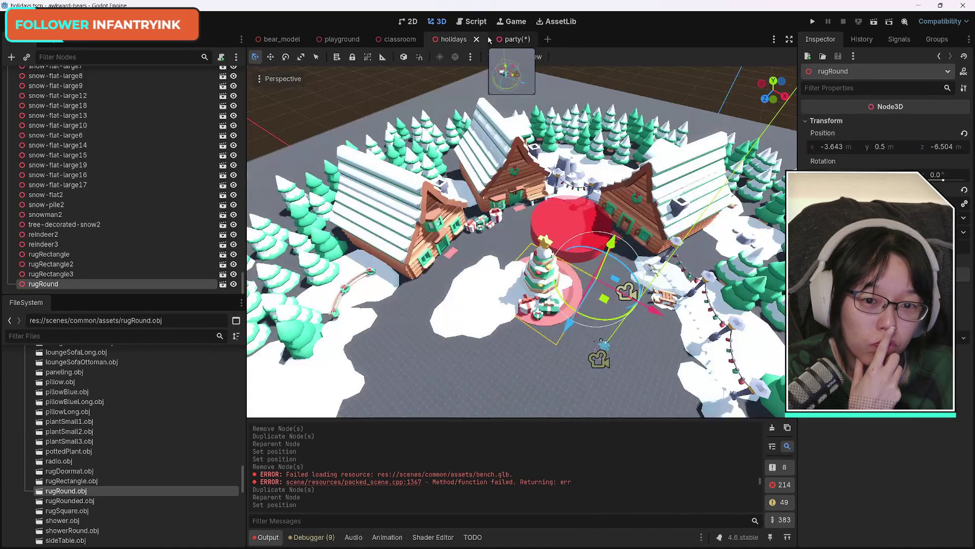
left_click(509, 40)
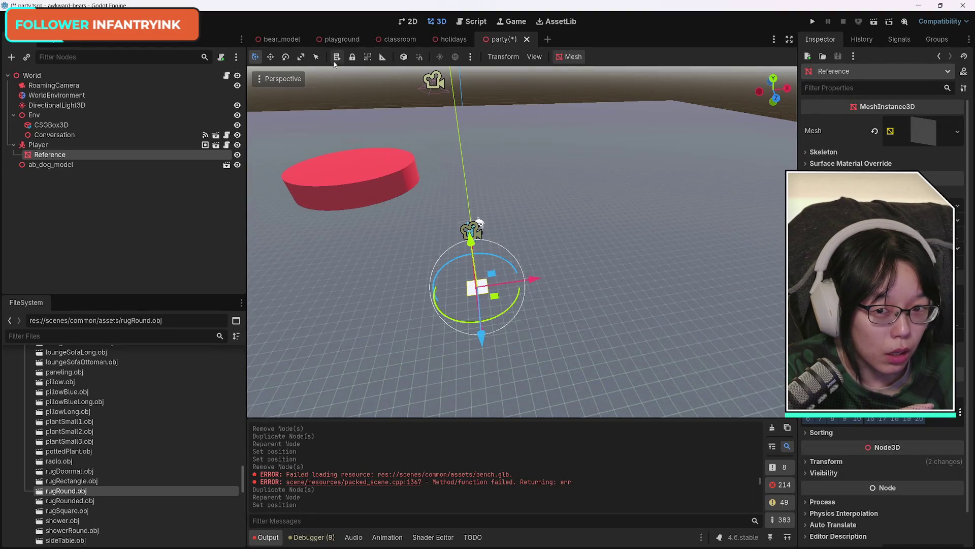
left_click(394, 40)
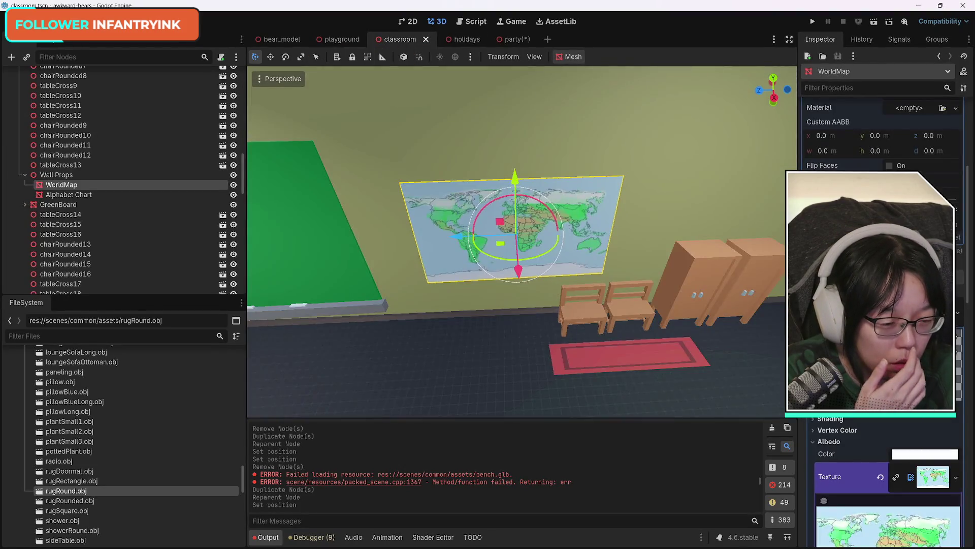
left_click(516, 41)
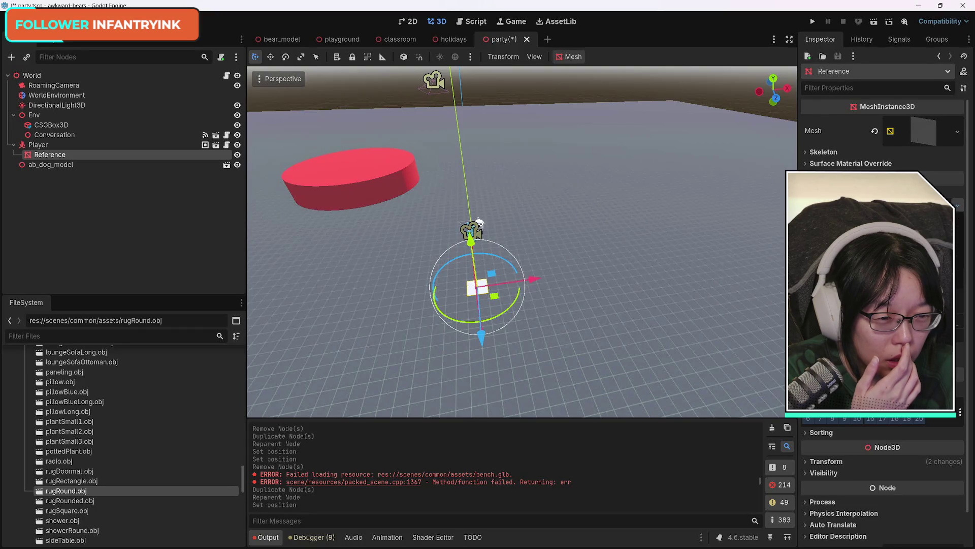
left_click(361, 39)
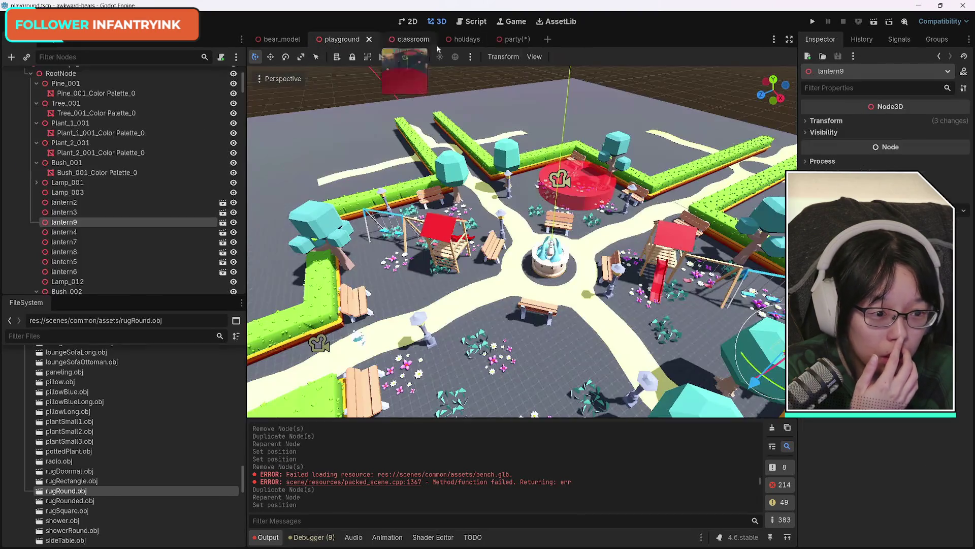
left_click(404, 41)
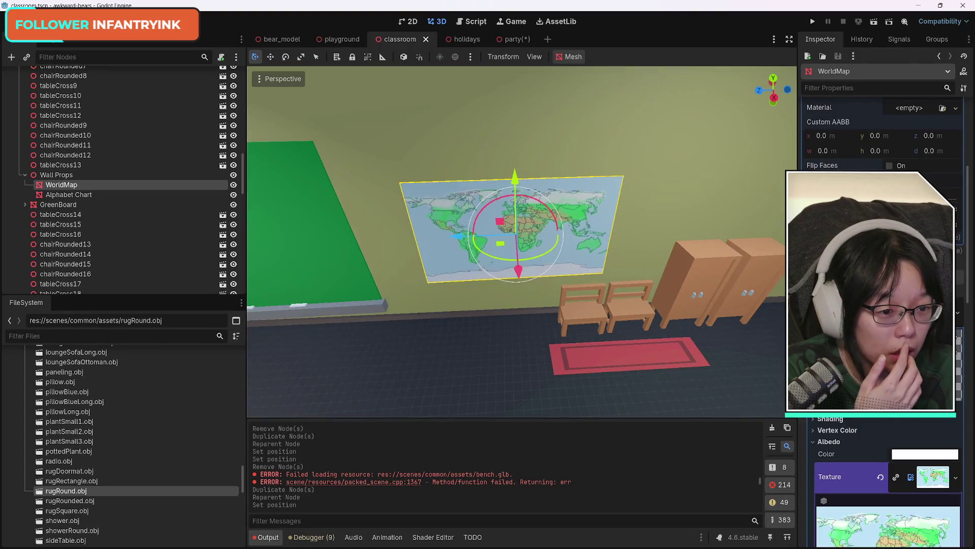
scroll(884, 304, "down", 5)
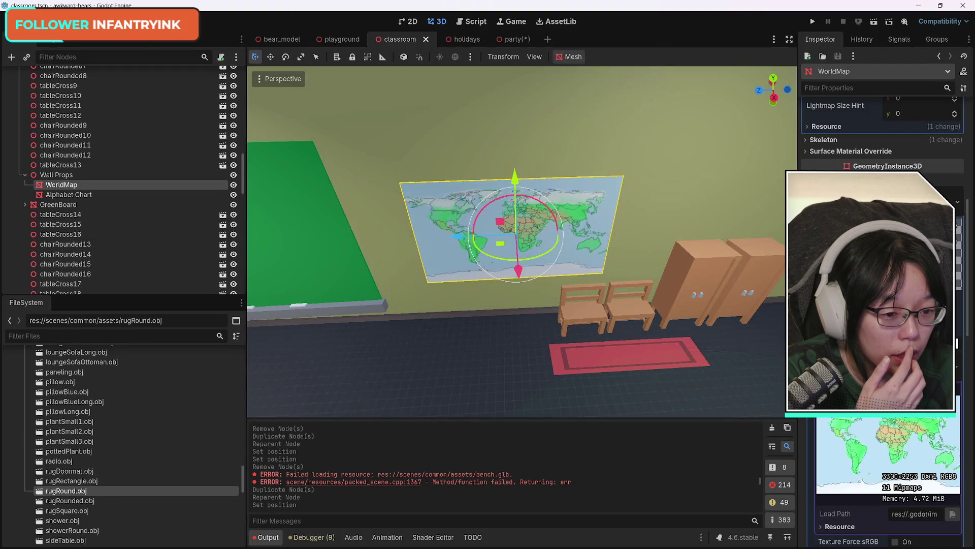
scroll(884, 355, "down", 3)
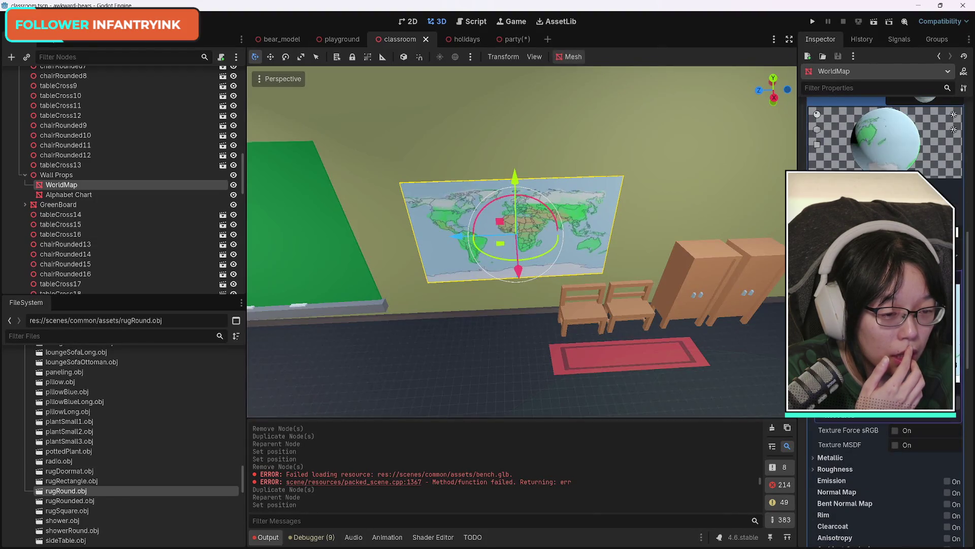
left_click(507, 39)
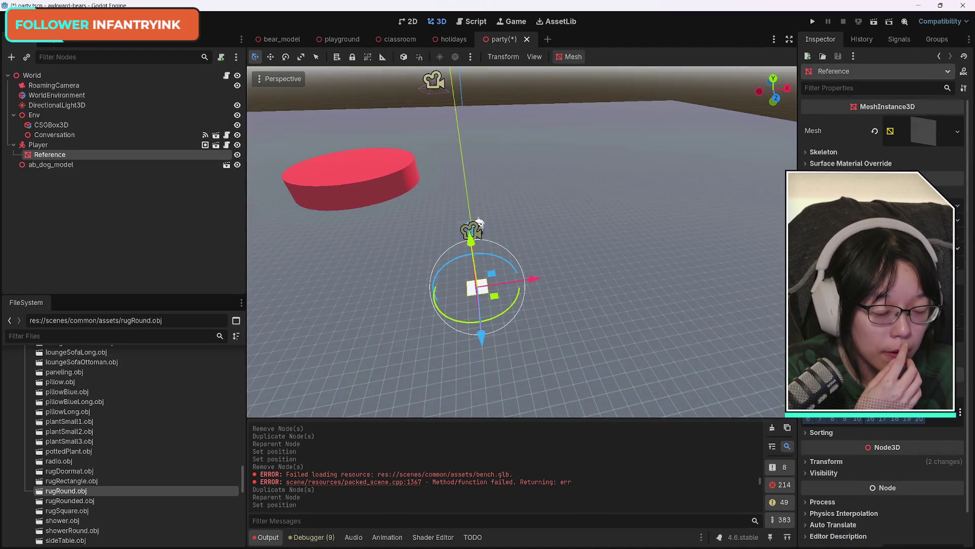
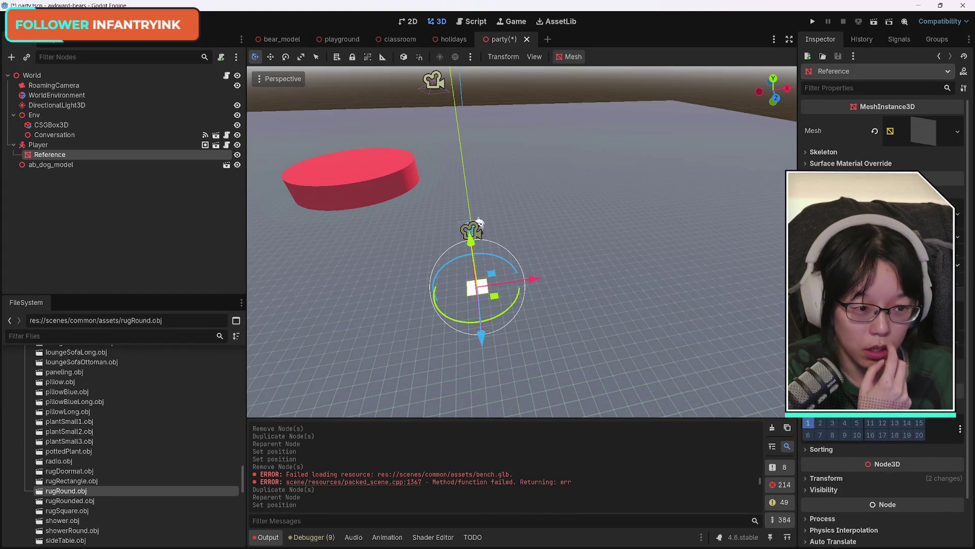
Step: Expand the Reference plane's surface material override and bring up its albedo texture slot options
left_click(925, 231)
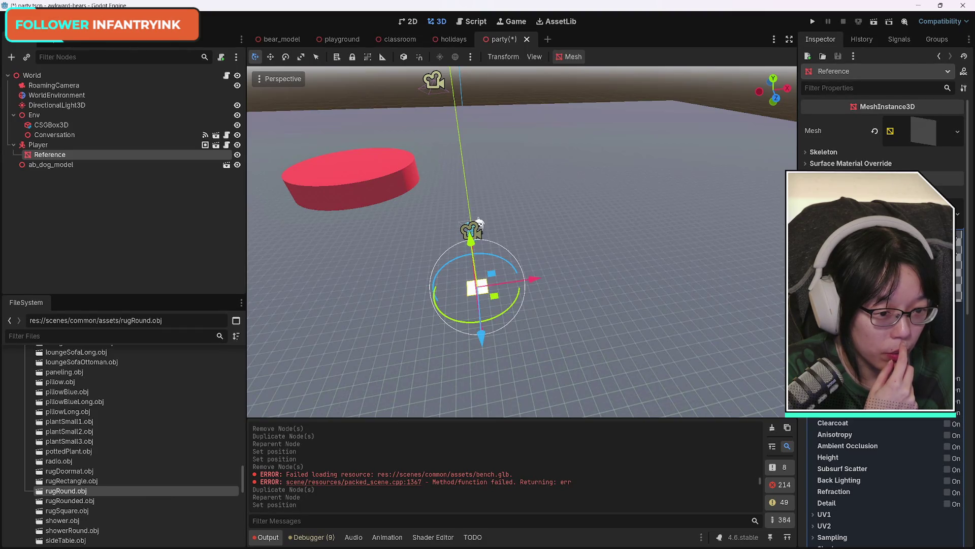
scroll(883, 483, "up", 2)
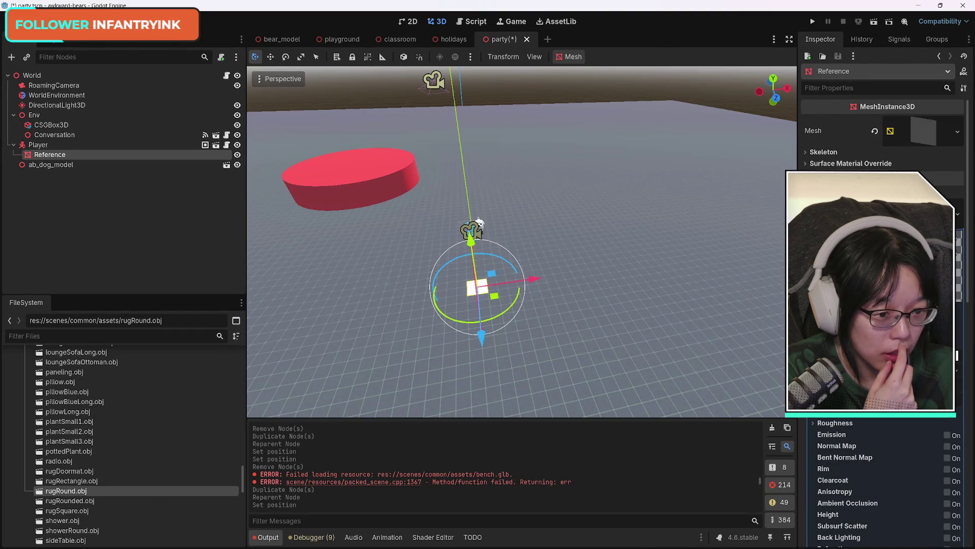
left_click(925, 298)
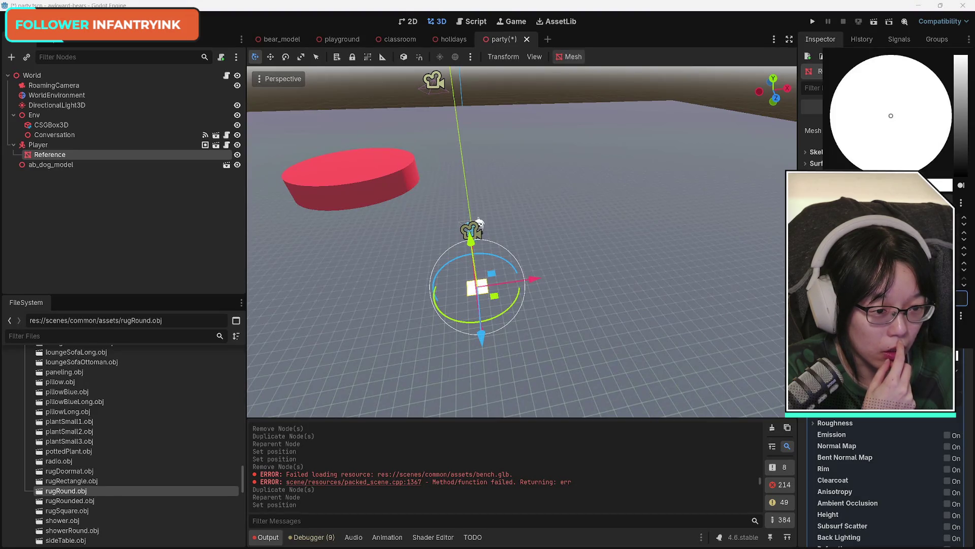
key("Escape")
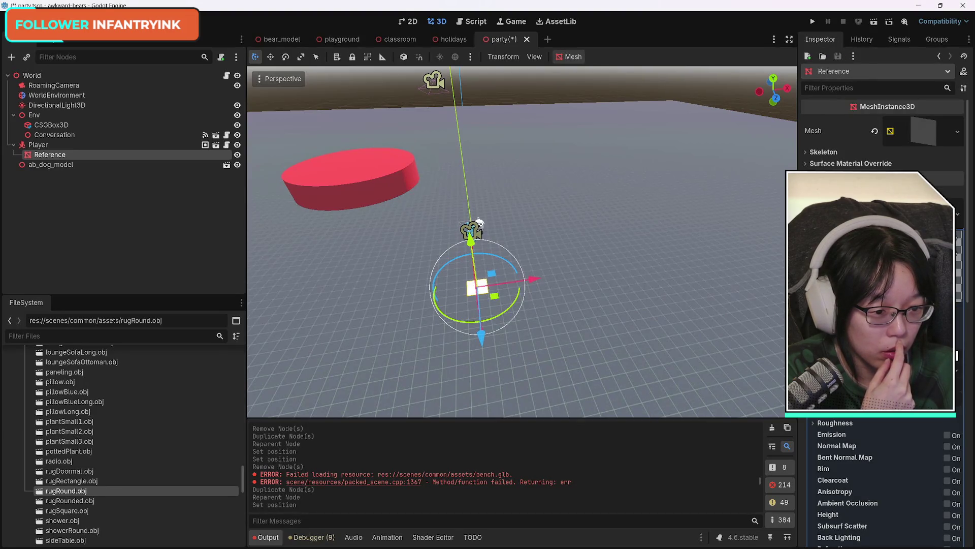
left_click(925, 298)
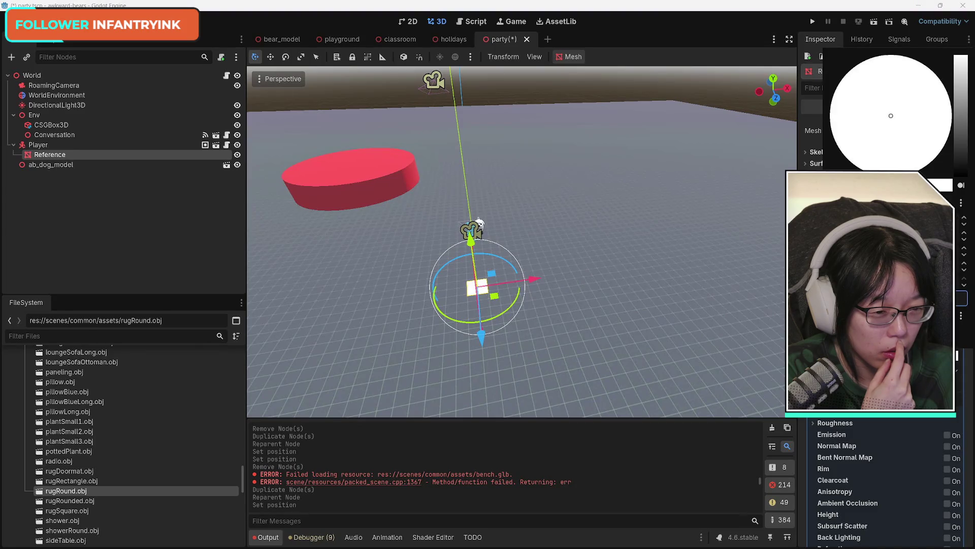
key("Escape")
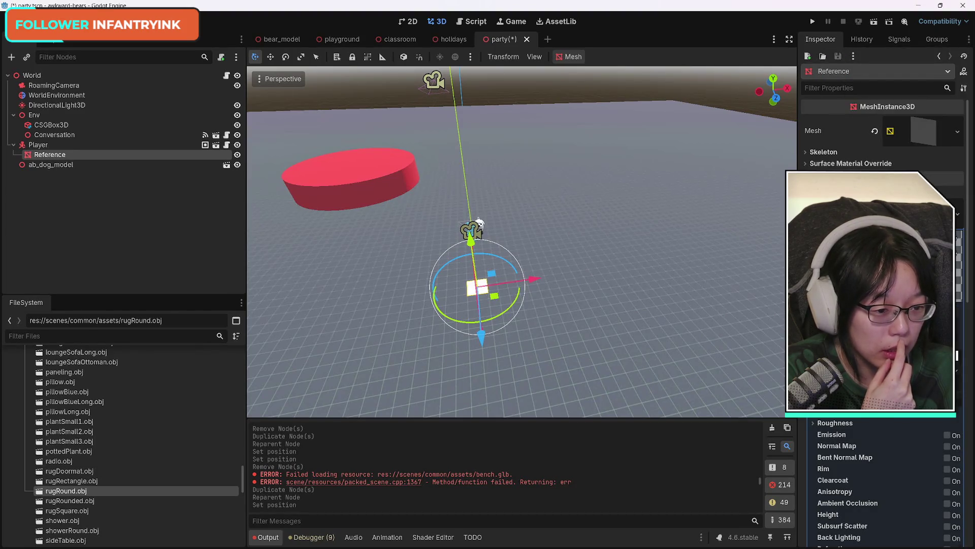
left_click(957, 213)
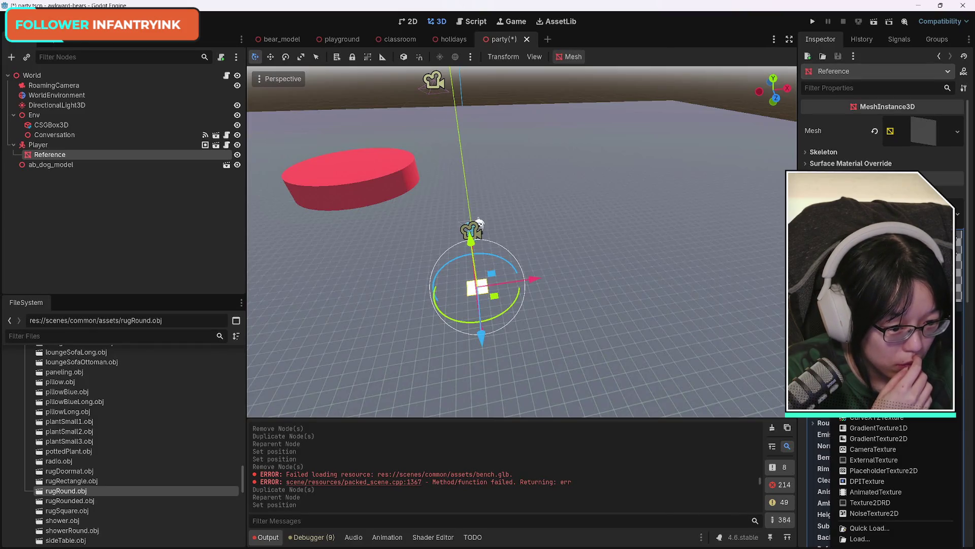
Step: Open the Select Texture2D quick-load picker, clear its search, and switch to File Explorer
left_click(847, 528)
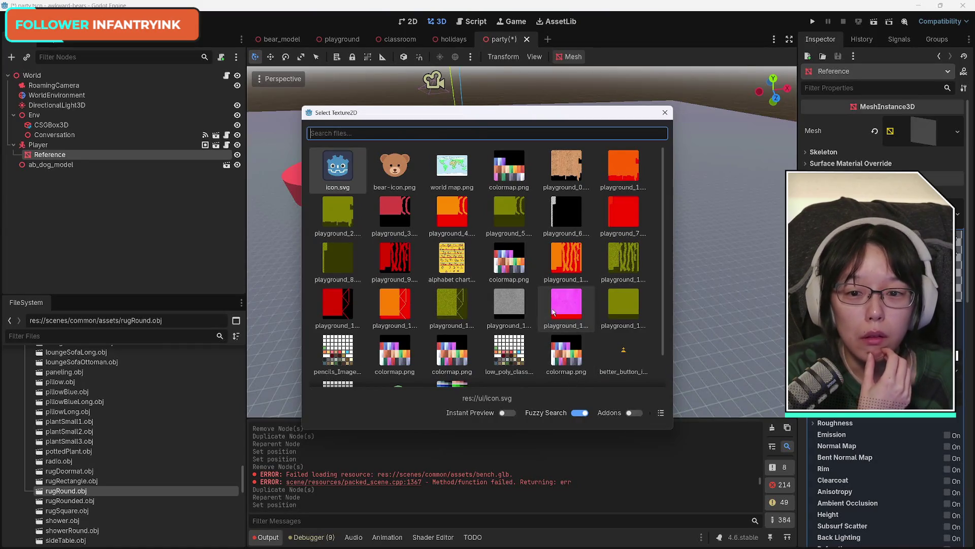
type("r")
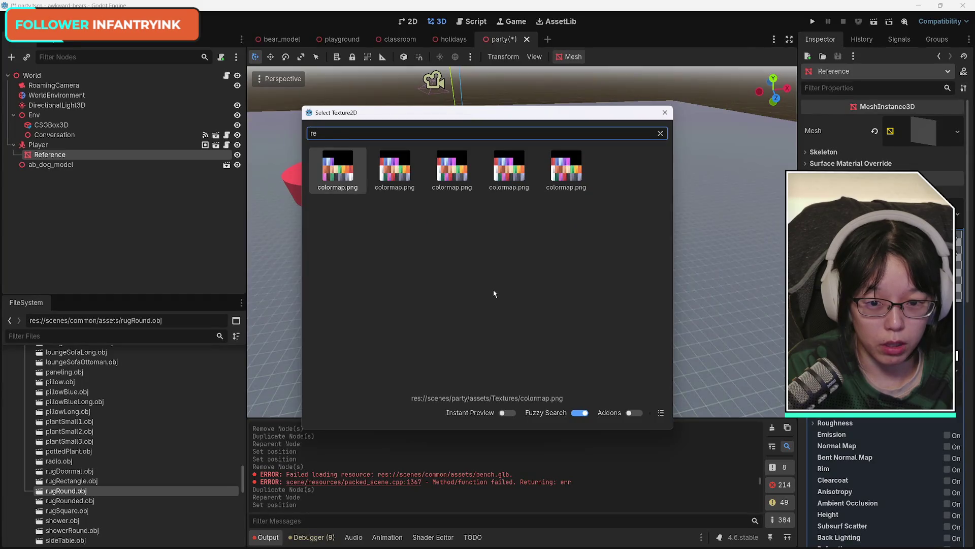
key("BackSpace")
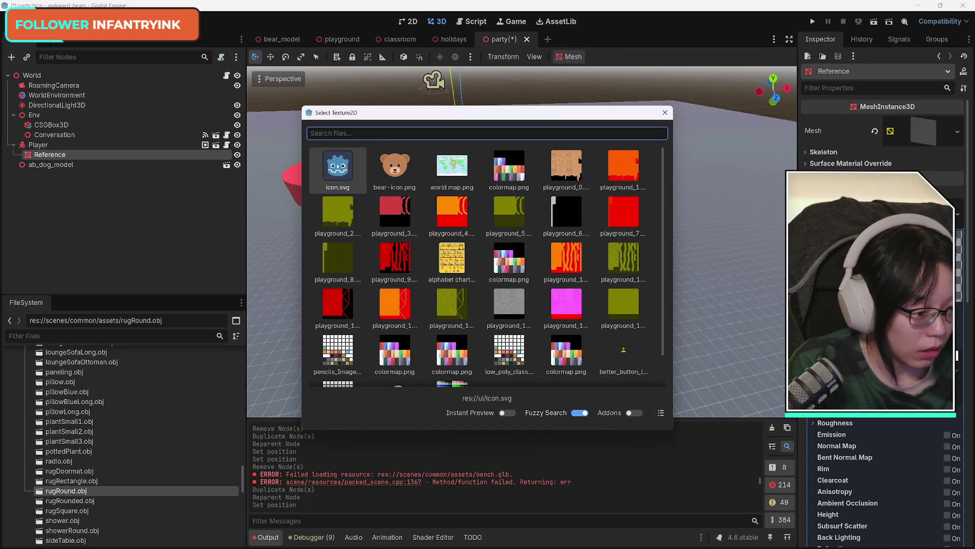
key("alt+Tab")
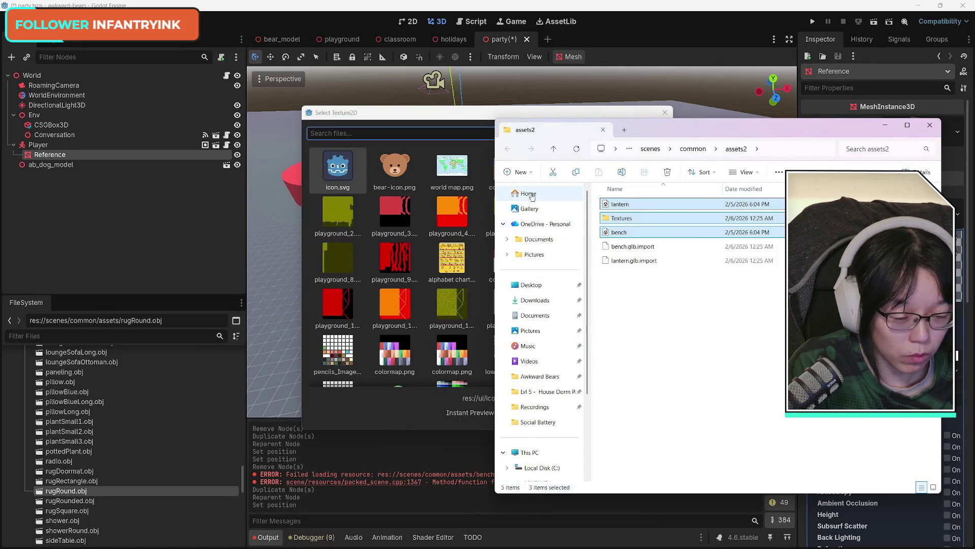
Step: Locate dorm reference's folder, Lvl 5 - House Dorm Party, from Home's Recent list, then return to Godot
left_click(529, 193)
scroll(722, 408, "down", 1)
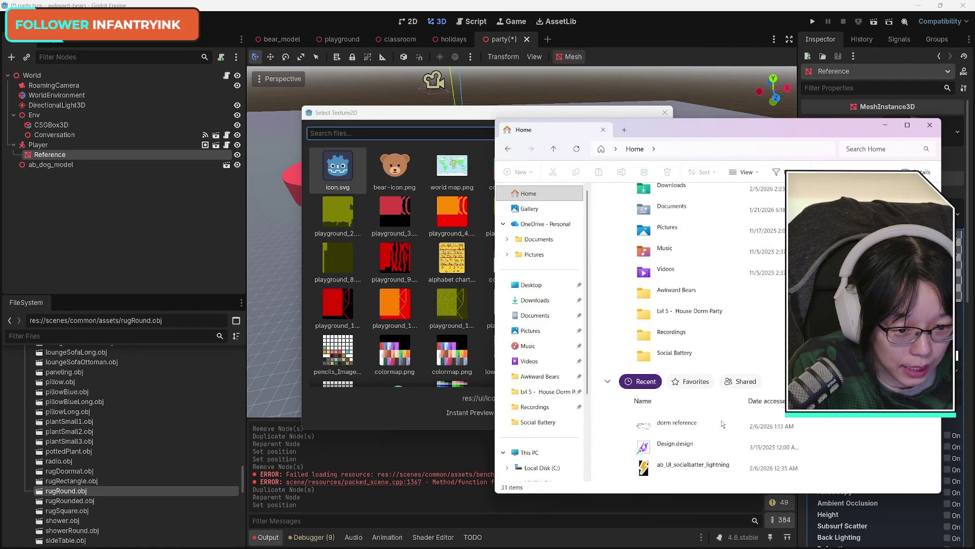
right_click(683, 427)
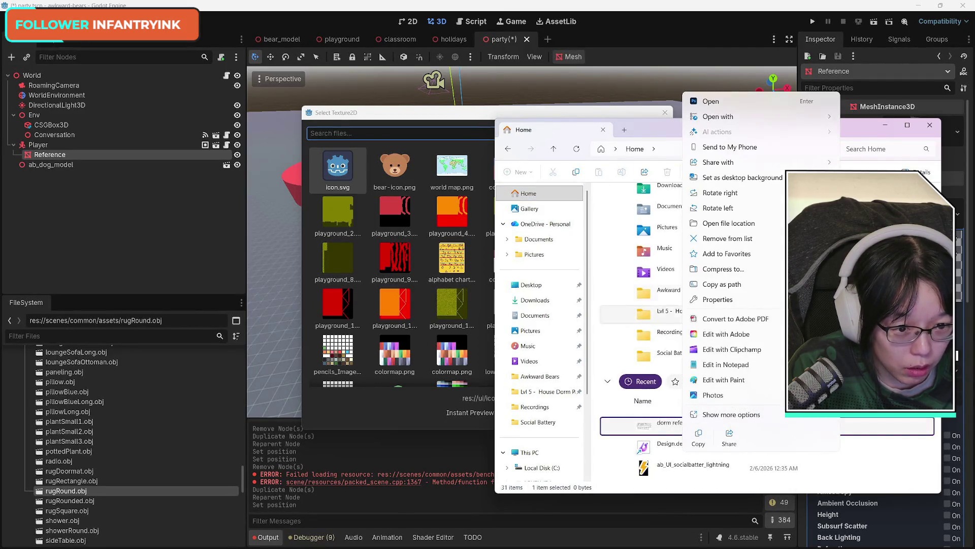
left_click(752, 237)
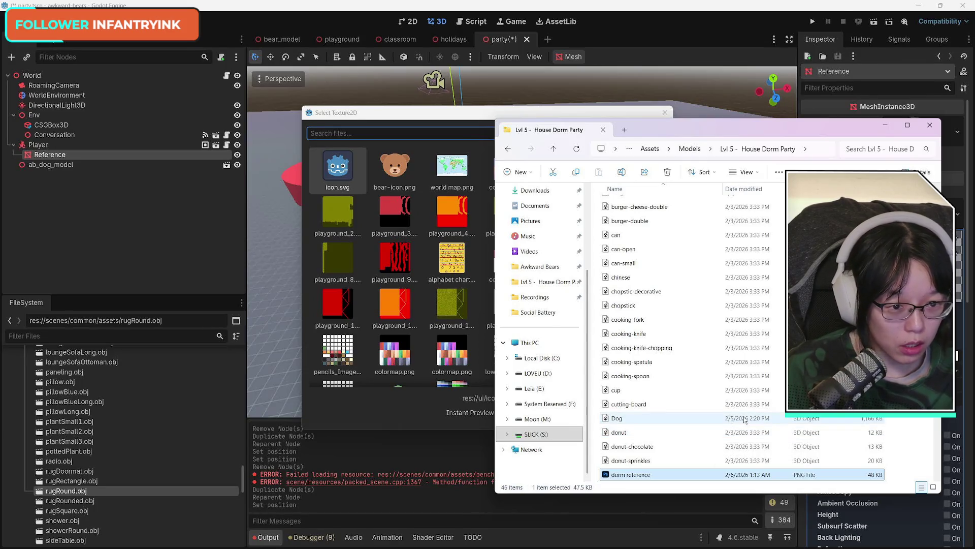
scroll(721, 417, "down", 3)
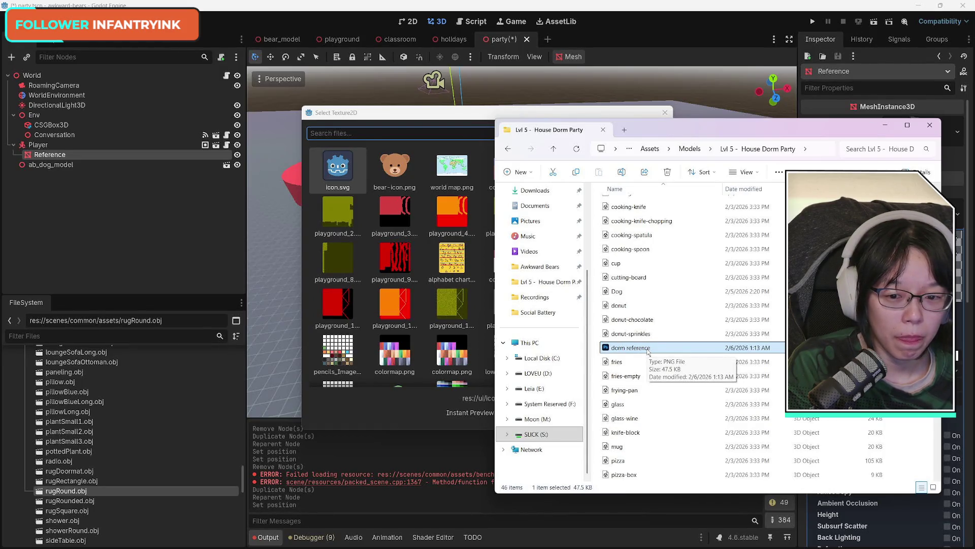
key("alt+Tab")
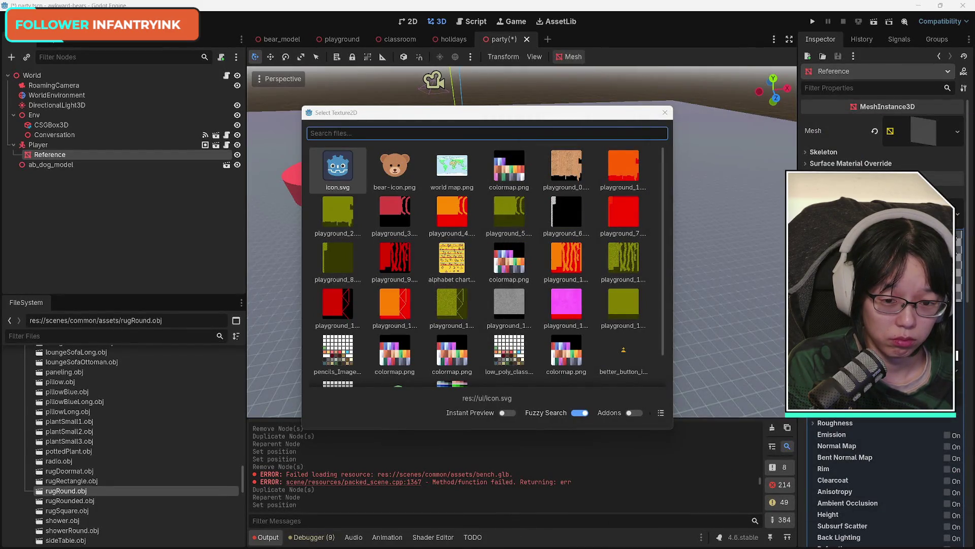
Step: Close the texture picker, collapse common/assets and overworld, and expand the party folder in FileSystem
scroll(523, 281, "down", 1)
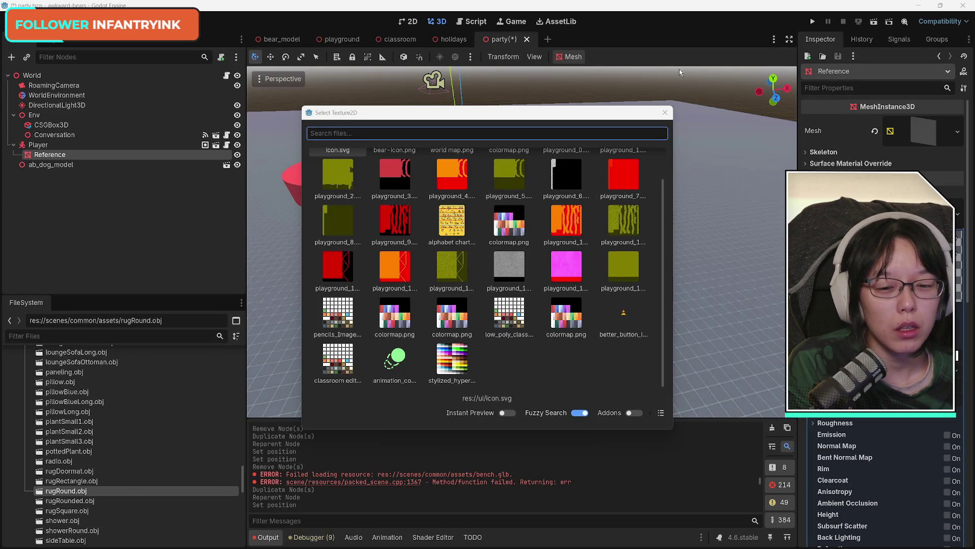
left_click(666, 112)
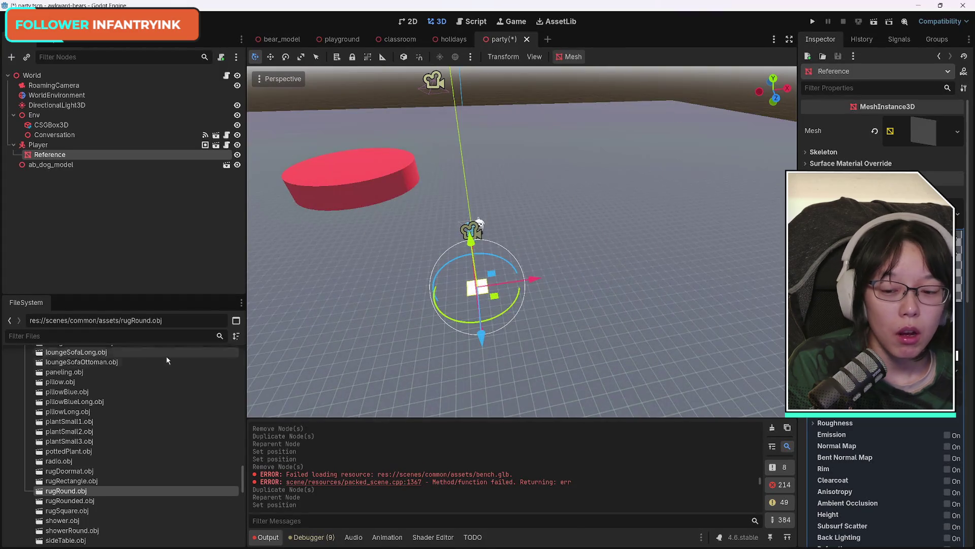
scroll(171, 433, "up", 15)
scroll(171, 432, "up", 8)
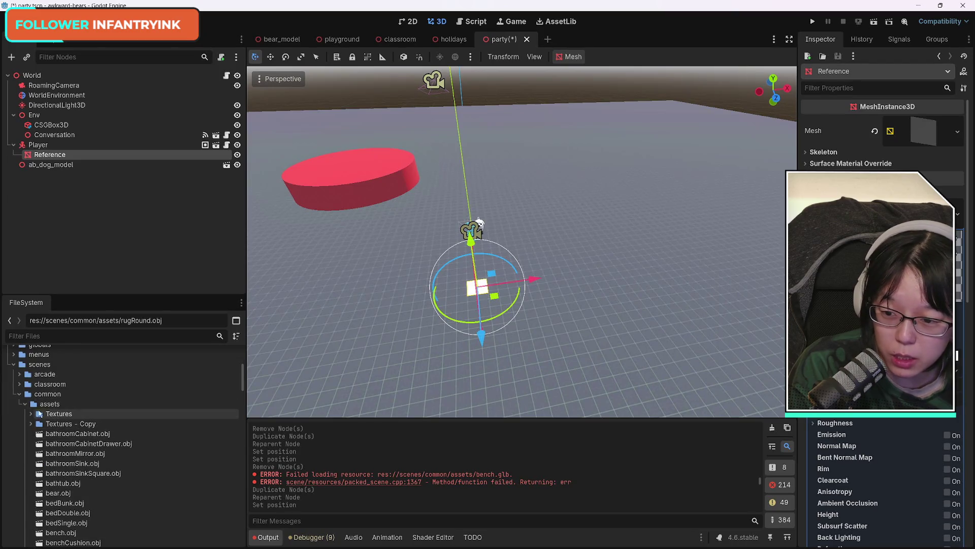
left_click(25, 404)
left_click(20, 405)
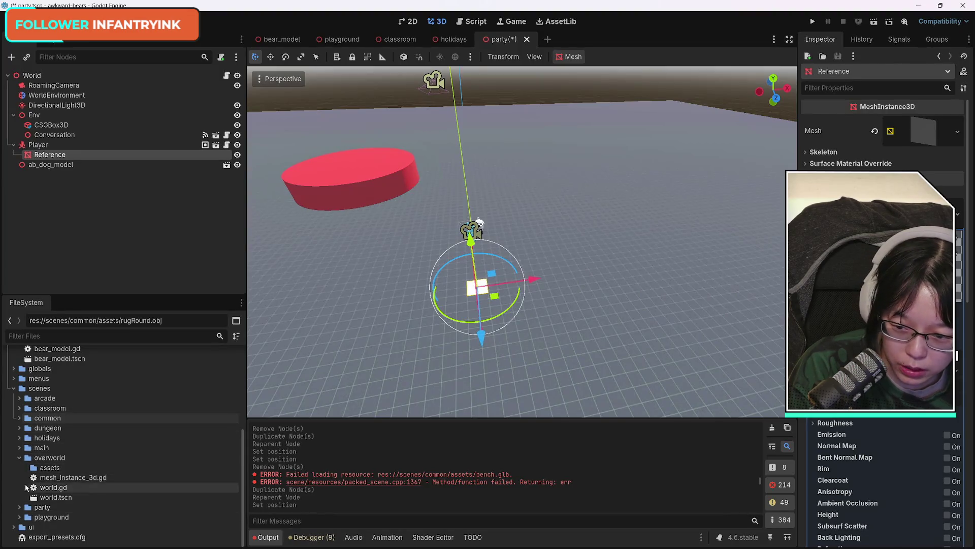
left_click(19, 457)
left_click(20, 507)
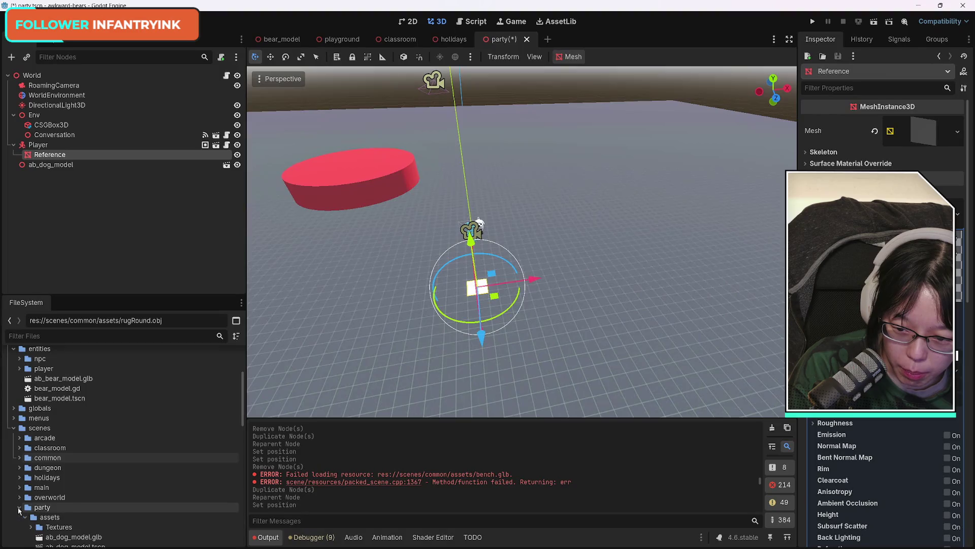
scroll(36, 479, "down", 3)
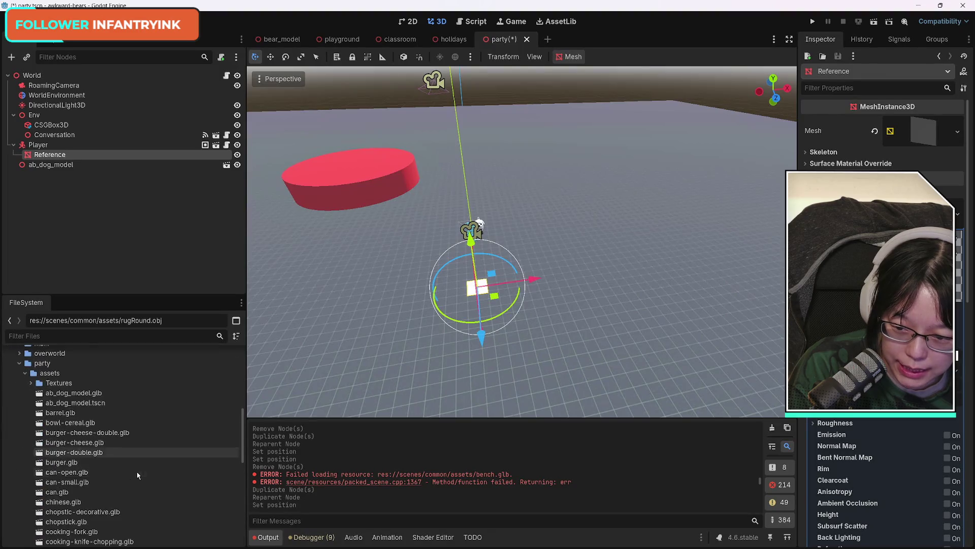
left_click(24, 375)
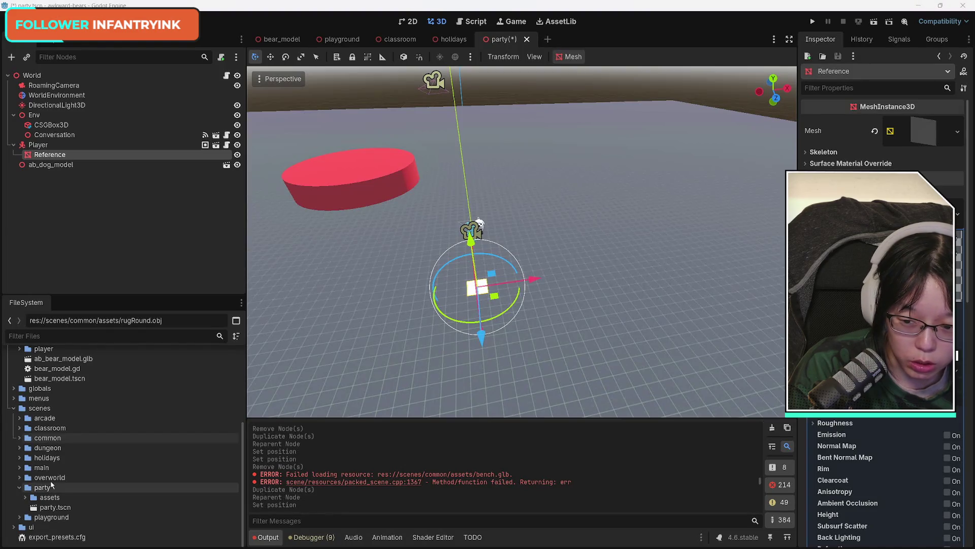
right_click(42, 489)
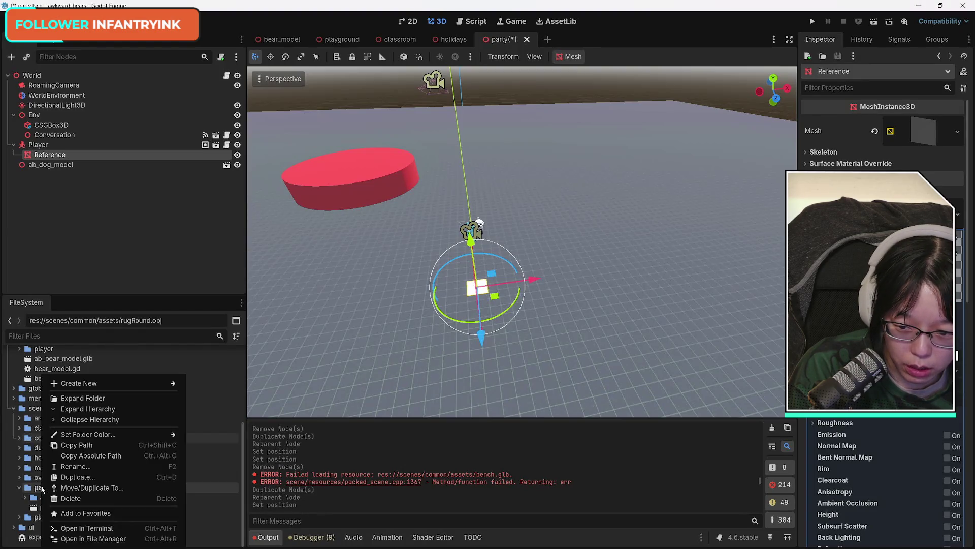
Step: Paste dorm reference.png into the party folder via the file manager and return to Godot to import it
left_click(107, 539)
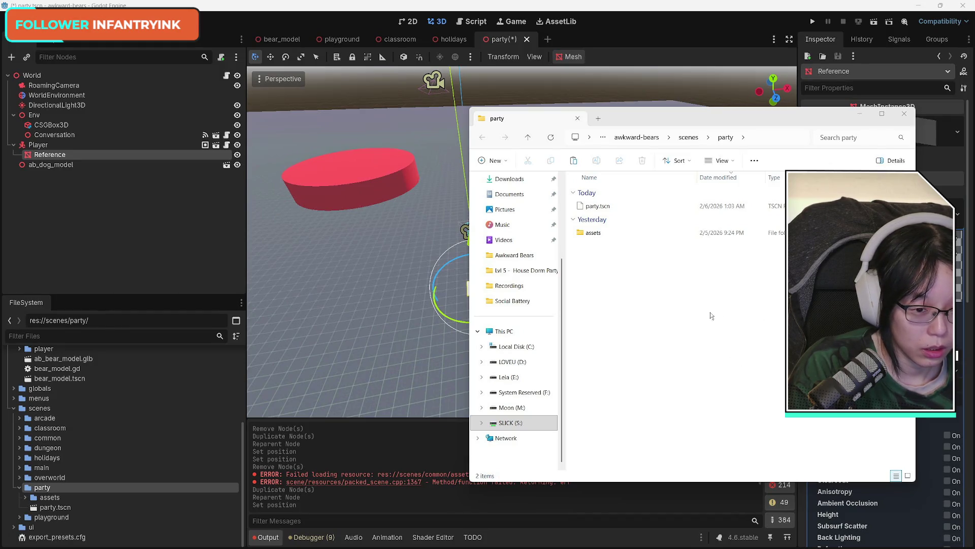
left_click(698, 324)
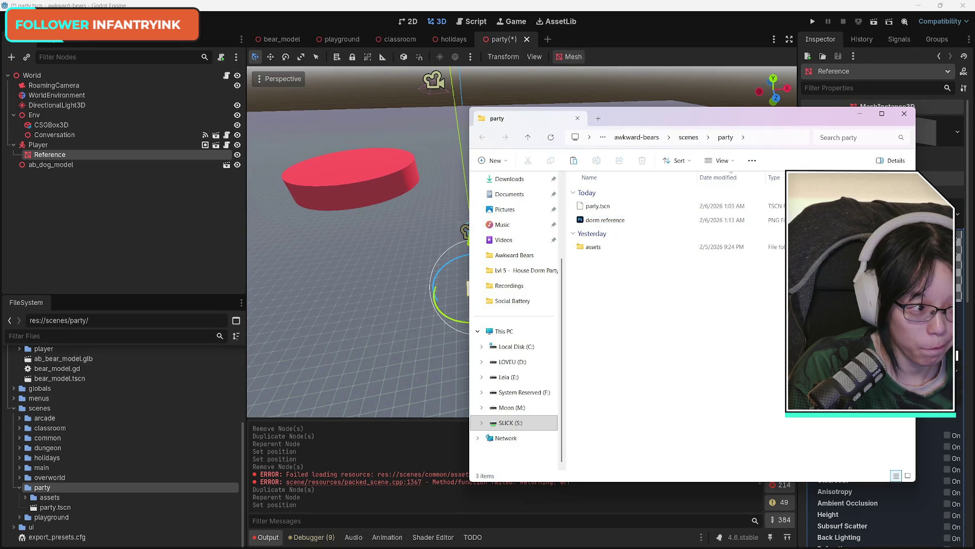
left_click(479, 222)
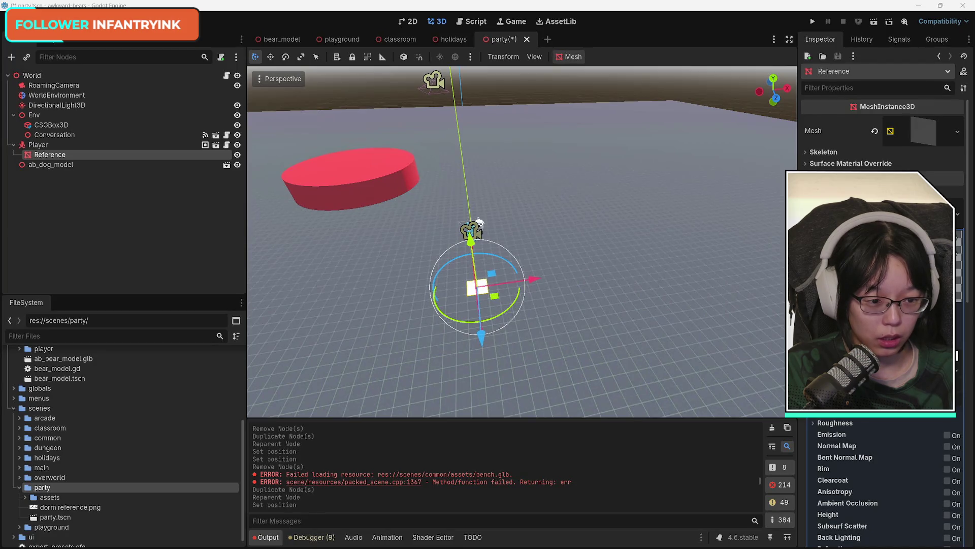
Step: Quick-load dorm reference.png as the Reference plane's material texture
left_click(955, 335)
left_click(866, 528)
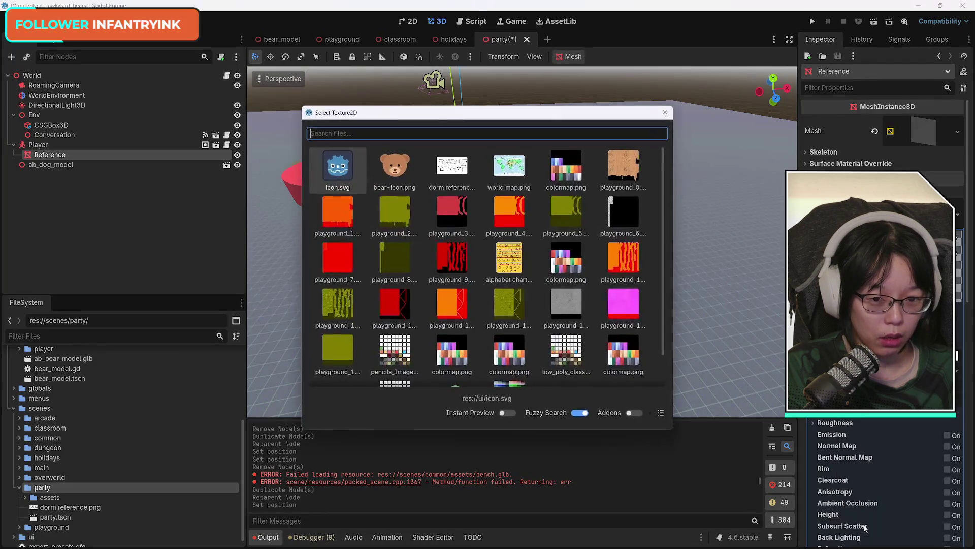
double_click(453, 166)
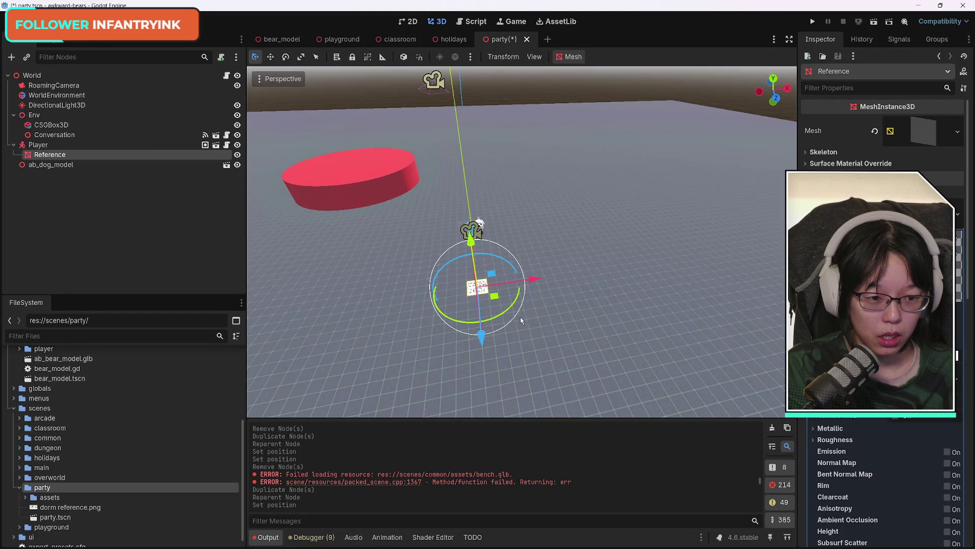
scroll(518, 316, "up", 5)
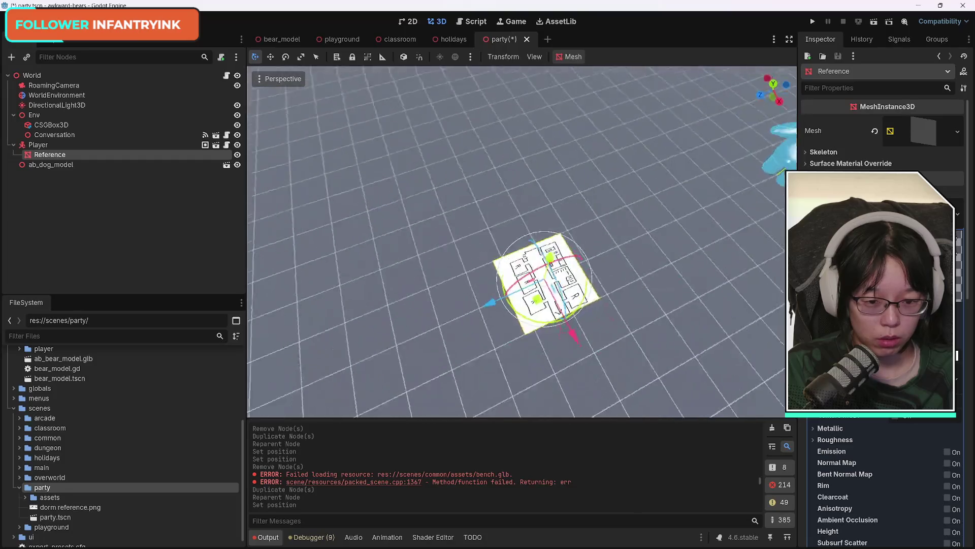
Step: Stretch the Reference plane's Scale into a wide rectangle while viewing it from above
left_click_drag(518, 316, 589, 303)
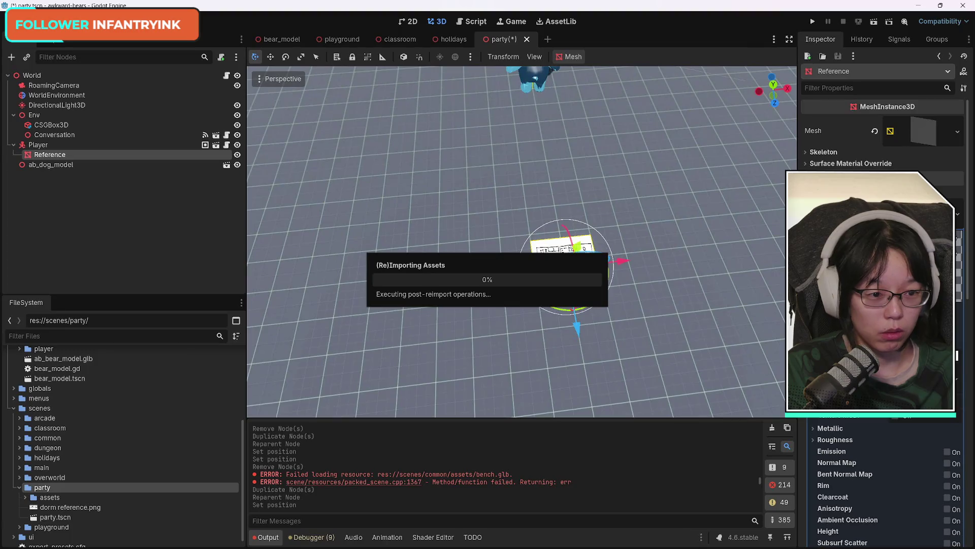
mouse_move(589, 303)
left_mouse_down()
mouse_move(629, 291)
mouse_move(685, 322)
mouse_move(665, 335)
left_mouse_up()
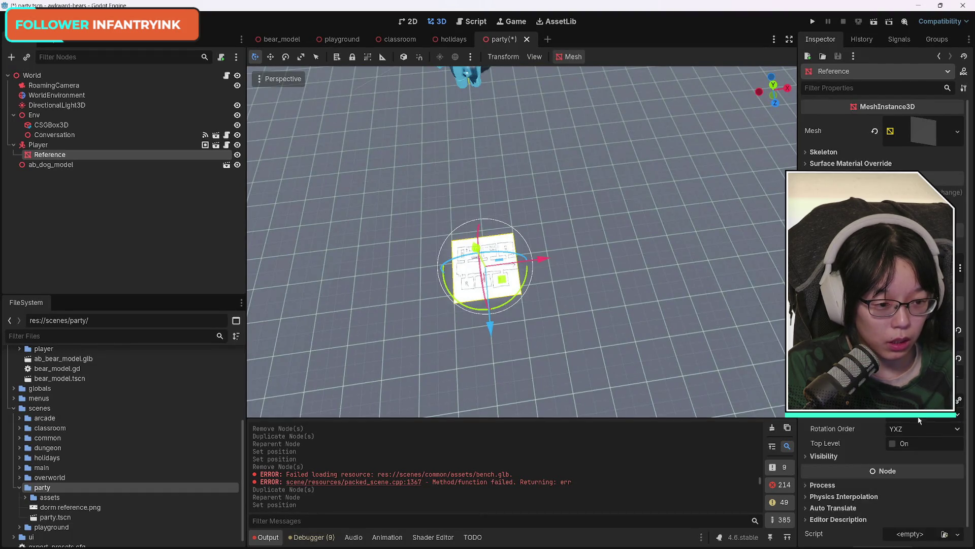
mouse_move(914, 401)
left_mouse_down()
mouse_move(945, 401)
mouse_move(924, 401)
left_mouse_up()
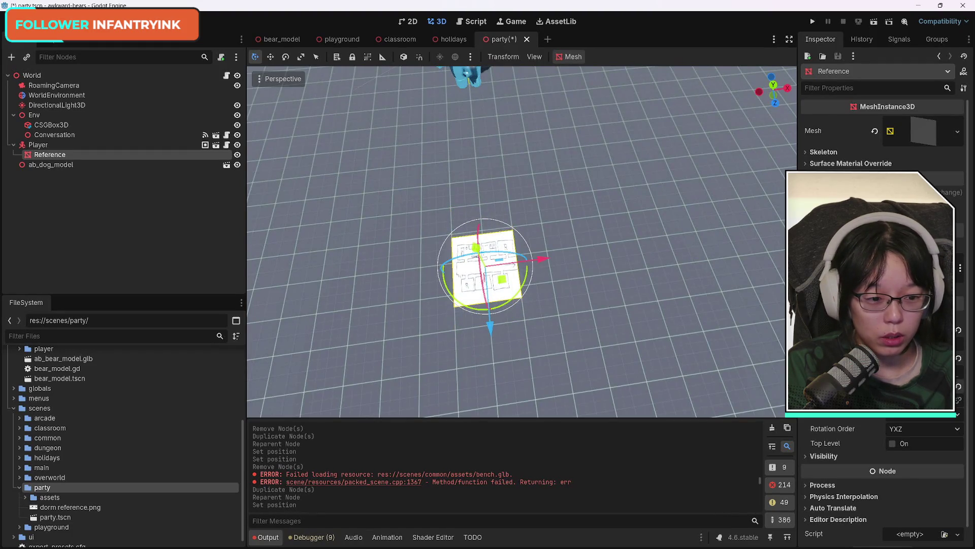
mouse_move(924, 401)
left_mouse_down()
mouse_move(914, 401)
mouse_move(945, 401)
left_mouse_up()
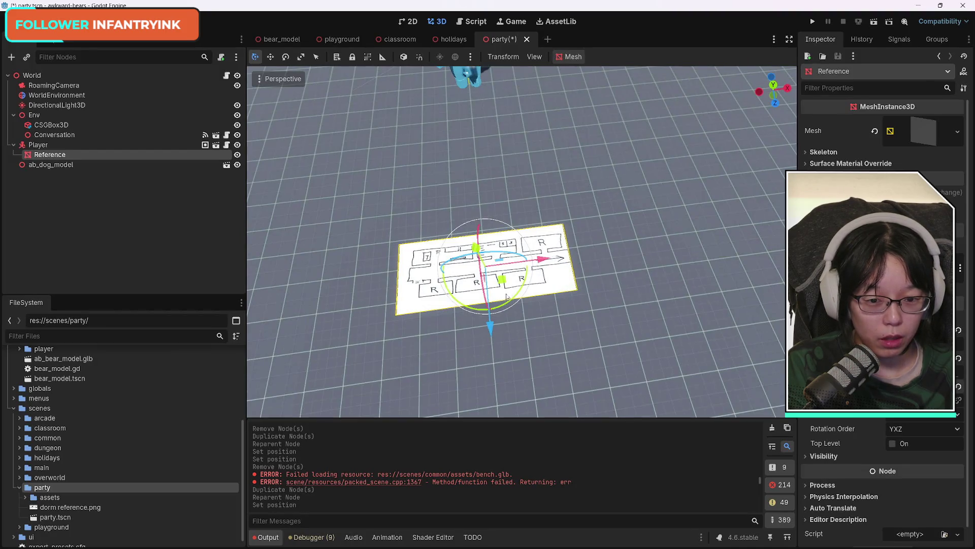
Step: Rotate the Reference plane about 92° around the vertical axis and frame it with the fly camera
mouse_move(498, 308)
left_mouse_down()
mouse_move(504, 266)
mouse_move(534, 254)
left_mouse_up()
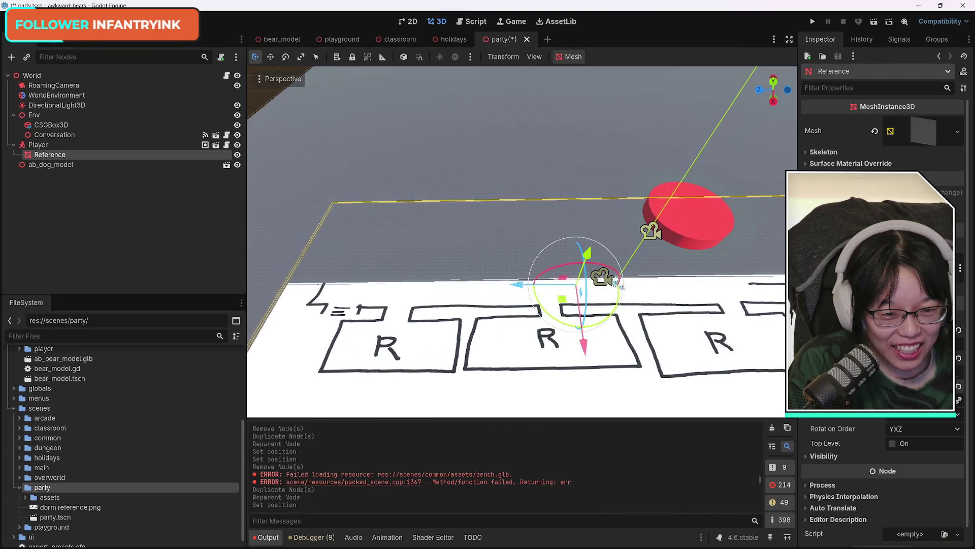
right_click(616, 188)
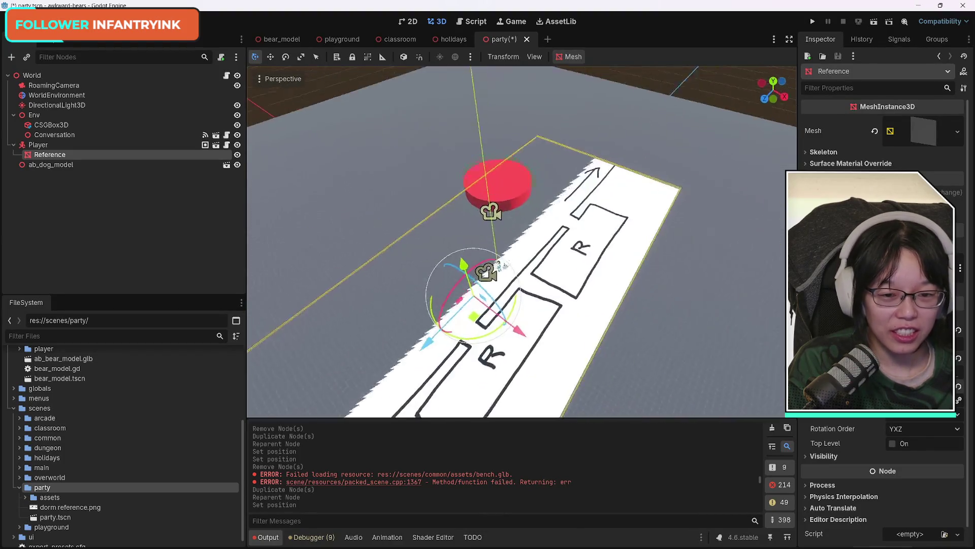
key("w")
key("s")
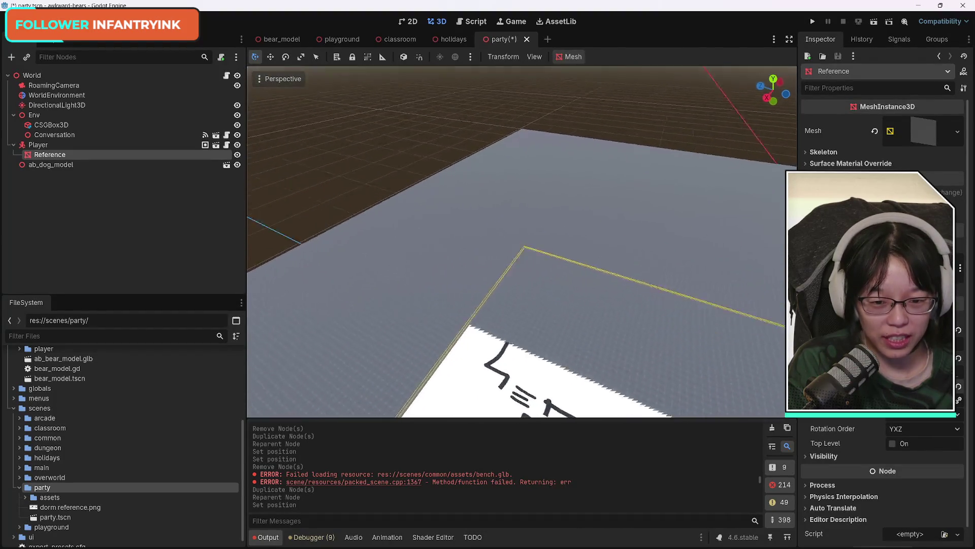
key("a")
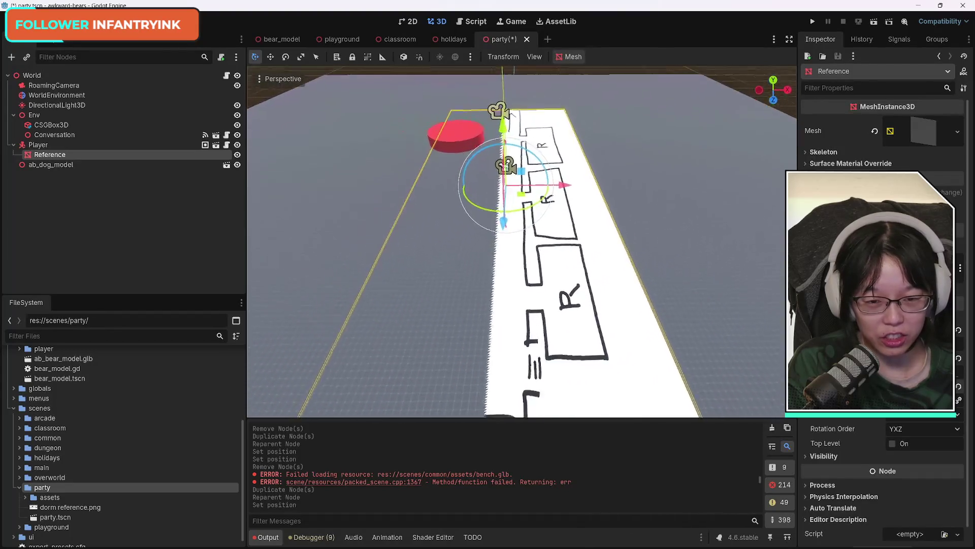
key("a")
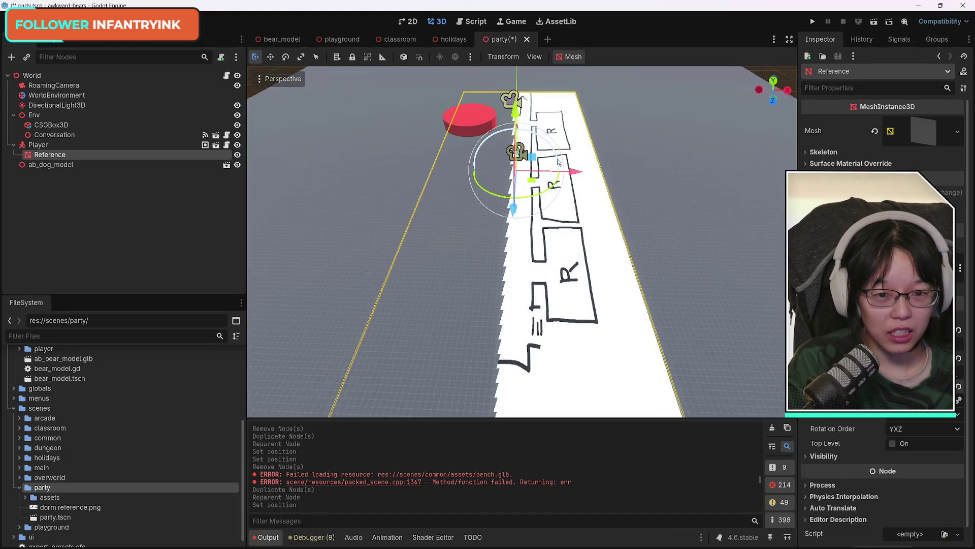
left_click_drag(556, 155, 553, 158)
key("ctrl+z")
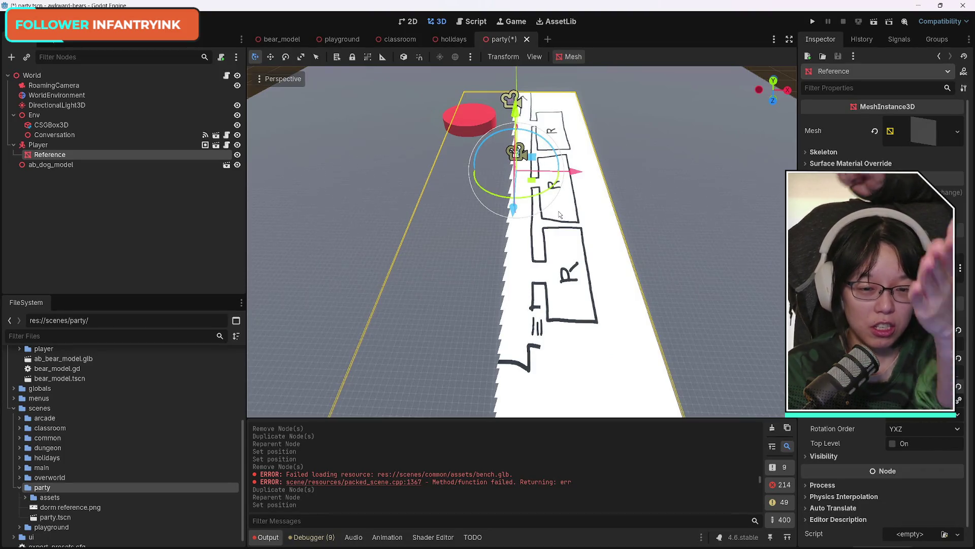
mouse_move(548, 205)
left_mouse_down()
mouse_move(673, 204)
mouse_move(655, 217)
mouse_move(591, 184)
left_mouse_up()
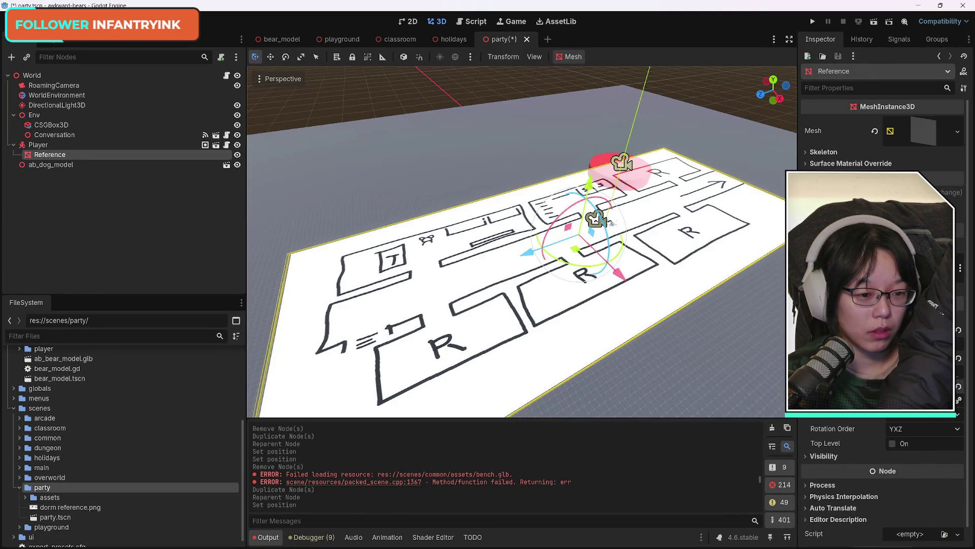
Step: Adjust the Reference plane's rotation value so it lies flat again
left_click(959, 361)
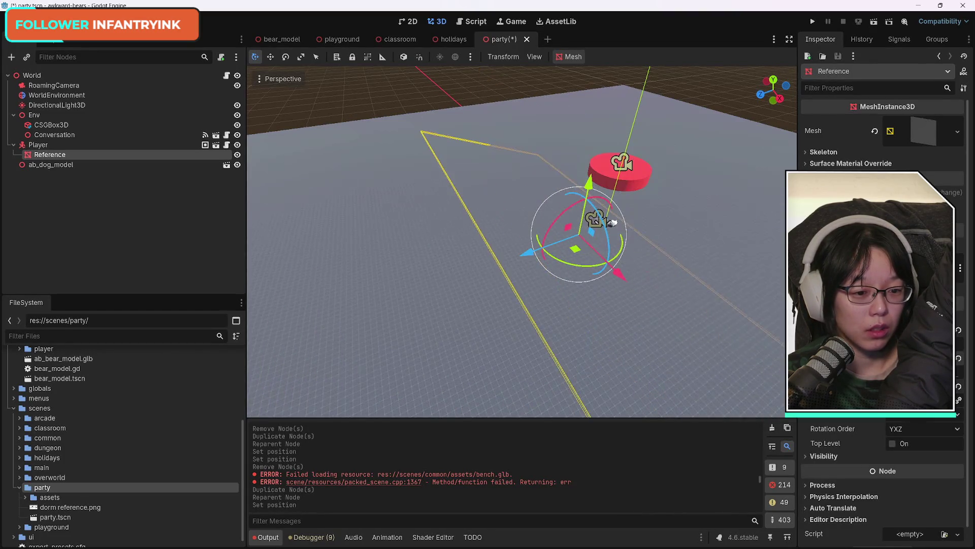
key("ctrl+z")
key("ctrl+z")
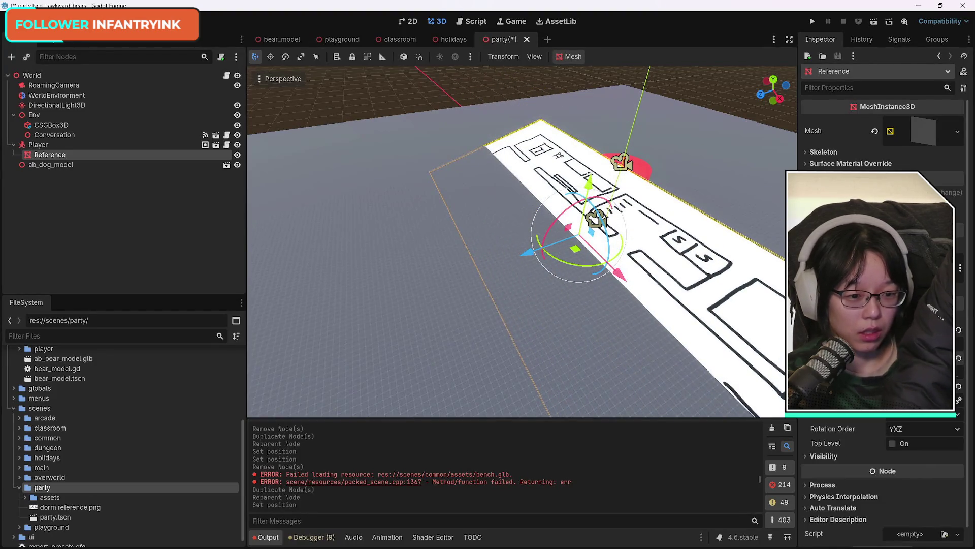
key("ctrl+z")
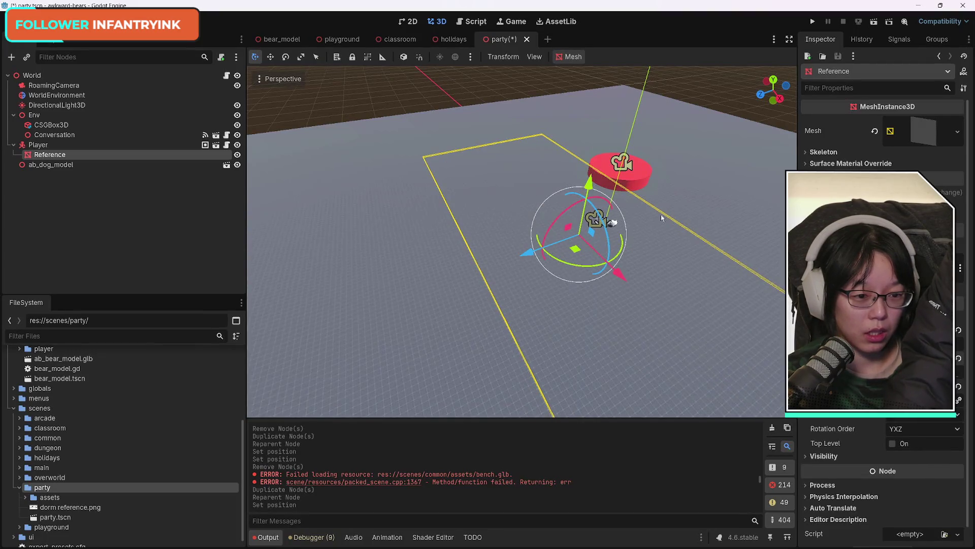
left_click_drag(589, 186, 589, 185)
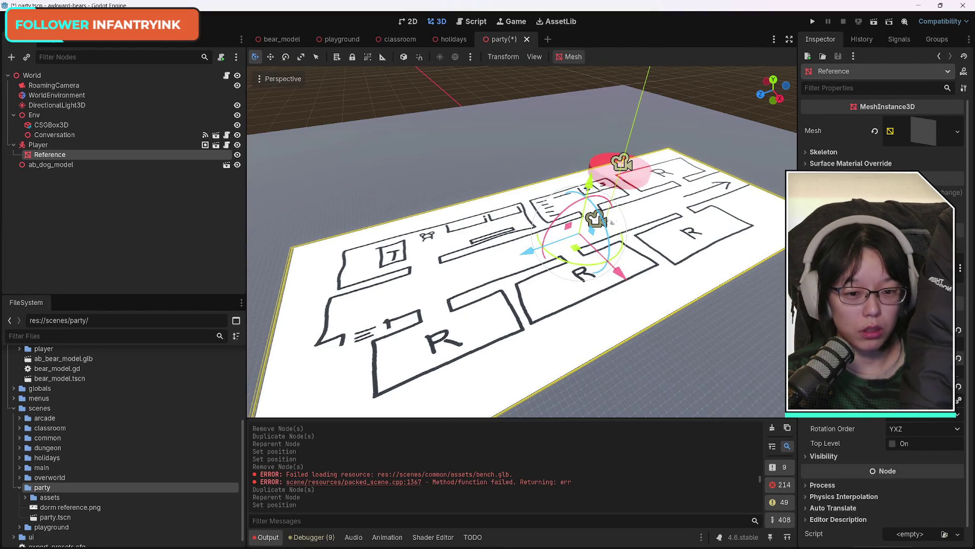
scroll(667, 293, "down", 2)
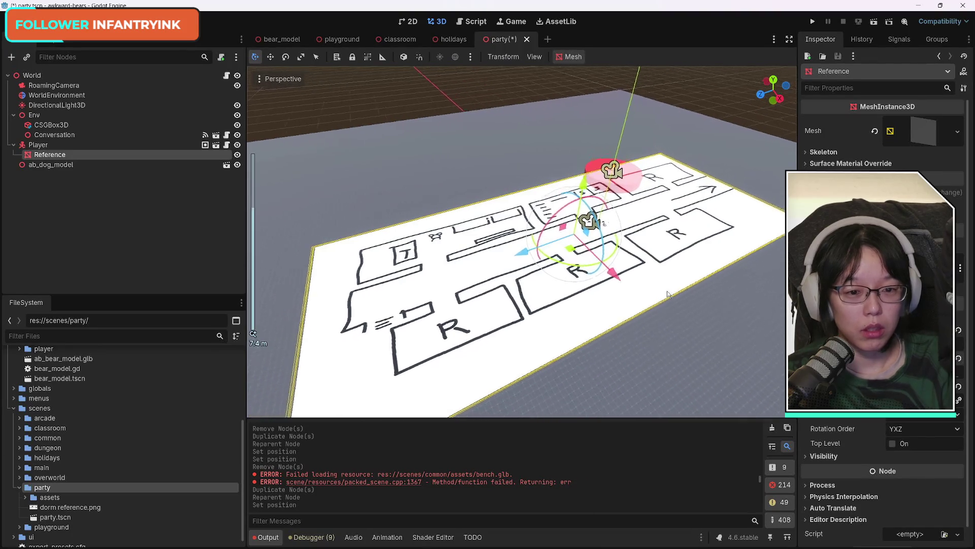
scroll(667, 293, "down", 10)
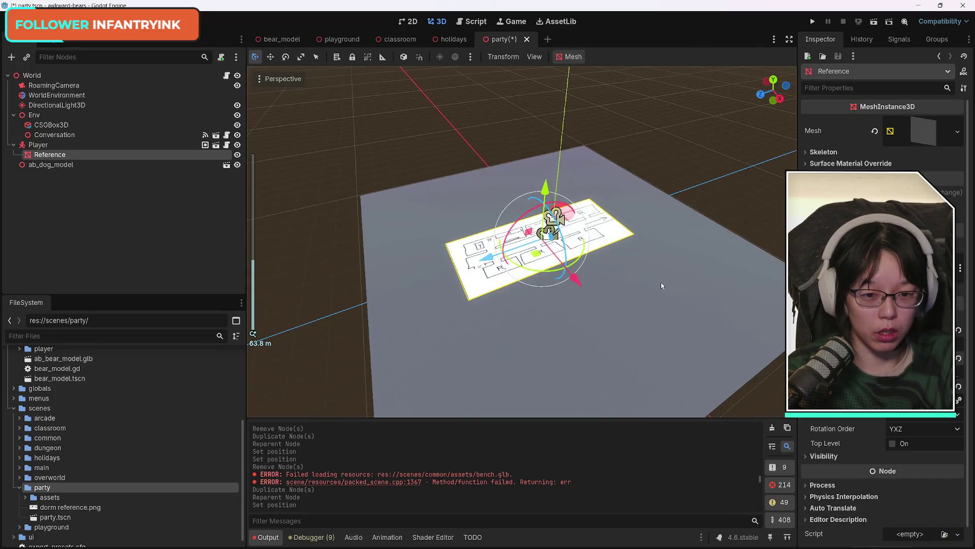
Step: Drag the CSGBox3D ground's size handles so Size Z reaches about 283 m
left_click(668, 294)
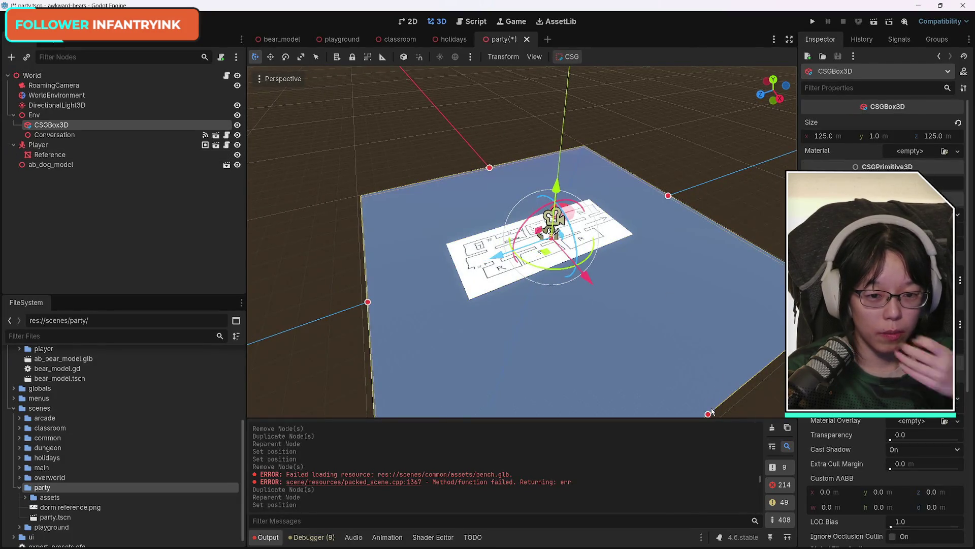
mouse_move(708, 416)
left_mouse_down()
mouse_move(601, 273)
mouse_move(608, 297)
left_mouse_up()
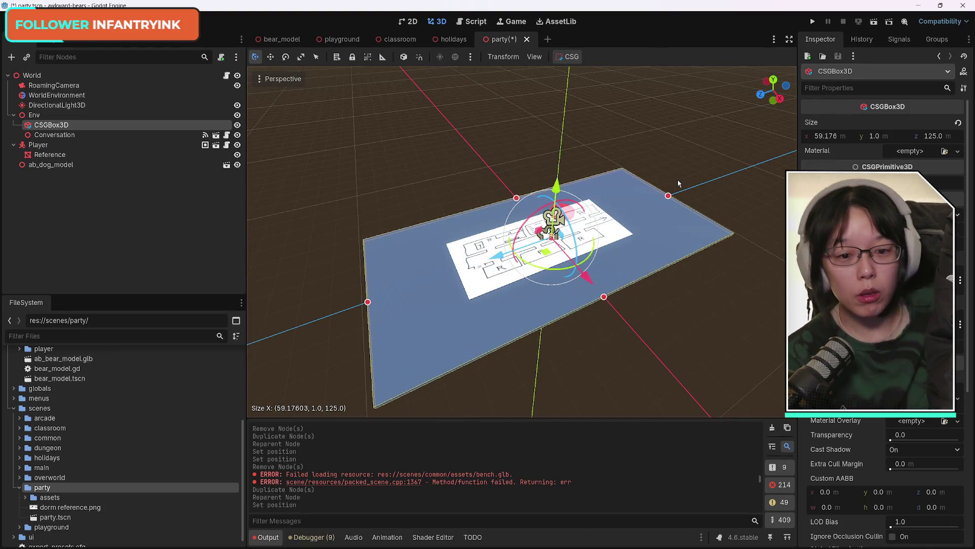
left_click_drag(669, 197, 770, 168)
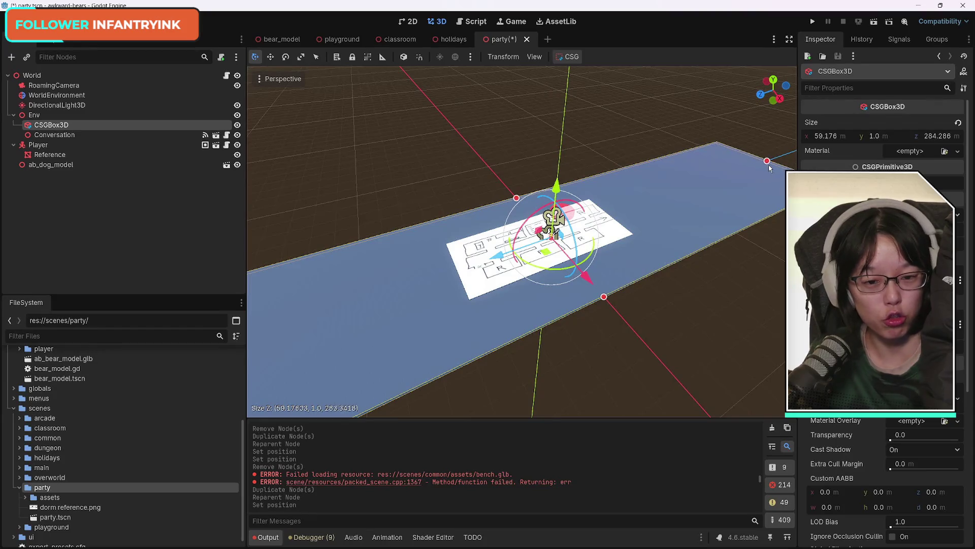
left_click(618, 230)
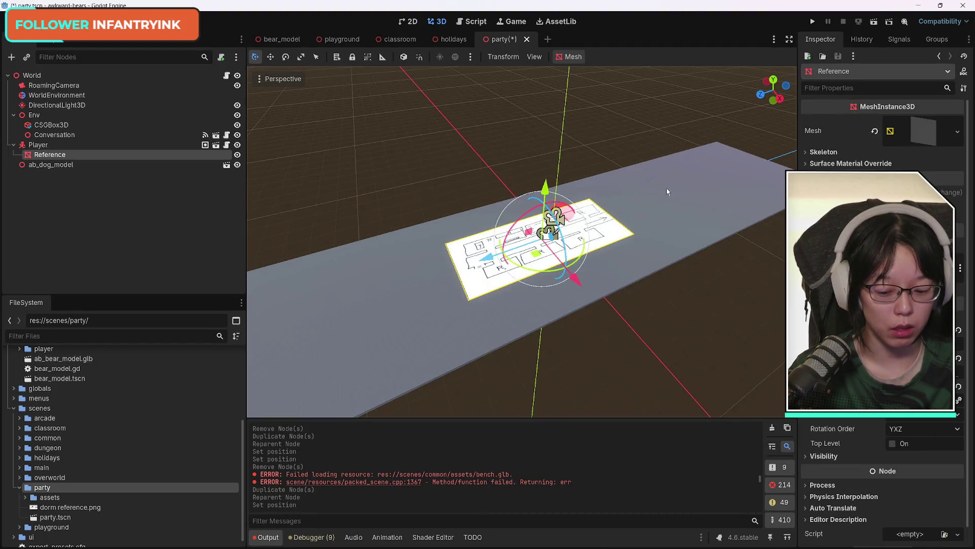
Step: Undo the ground lengthening and rotate the floor-plan reference about its Y axis along the ground
key("ctrl+z")
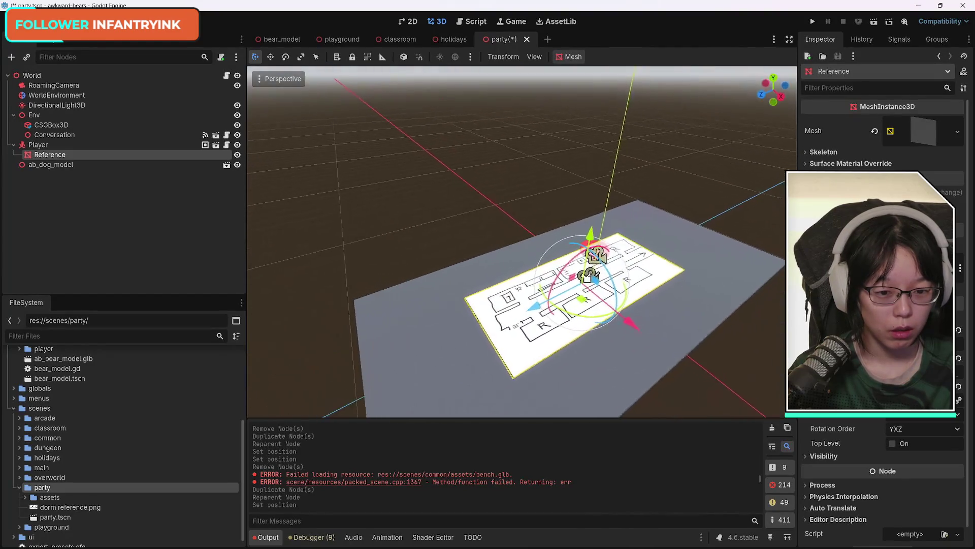
scroll(608, 256, "up", 3)
mouse_move(522, 241)
left_mouse_down()
mouse_move(559, 238)
mouse_move(477, 255)
left_mouse_up()
mouse_move(540, 278)
left_mouse_down()
mouse_move(486, 277)
mouse_move(538, 254)
mouse_move(498, 234)
mouse_move(486, 316)
left_mouse_up()
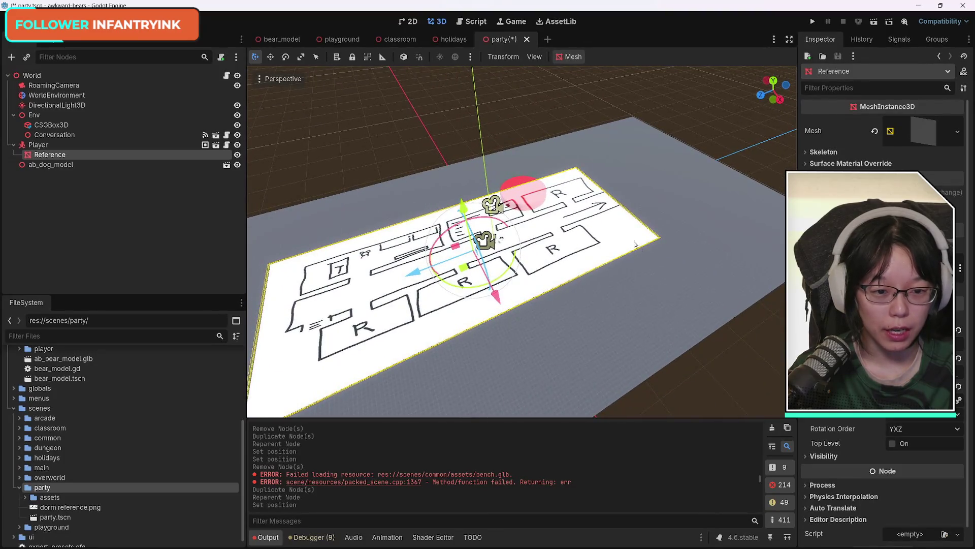
left_click_drag(914, 358, 960, 358)
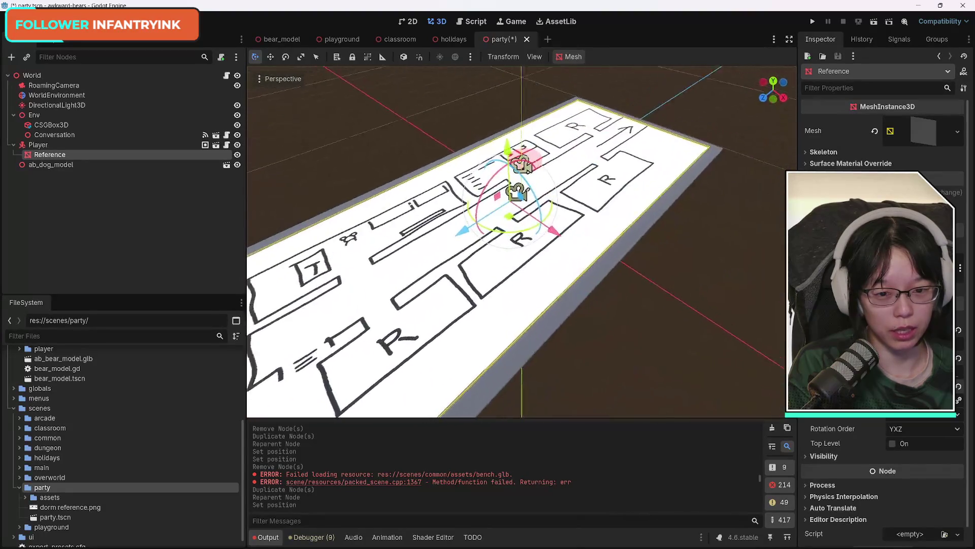
Step: Resize the CSGBox3D ground to 68.909 by 168.291 m and review the History tab
left_click(591, 314)
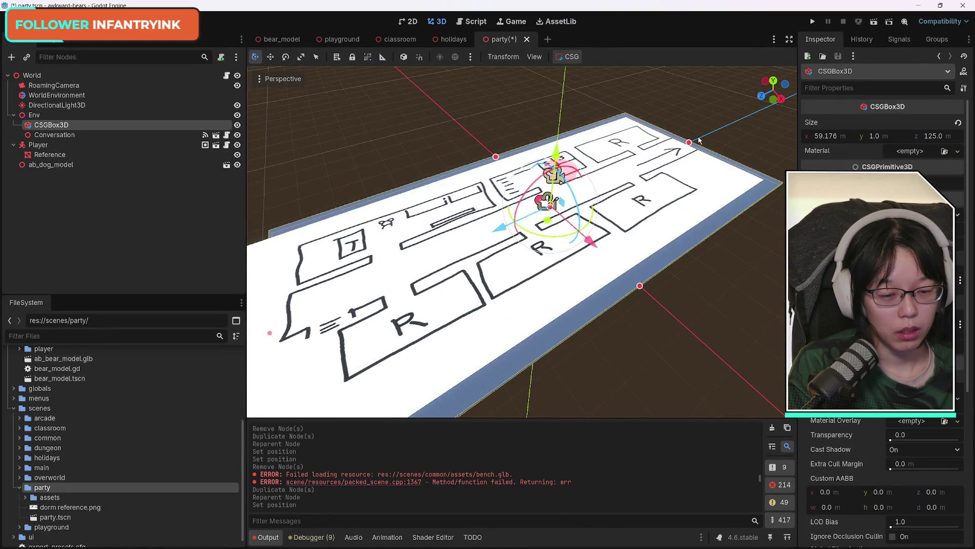
left_click_drag(690, 143, 750, 116)
left_click_drag(552, 134, 533, 130)
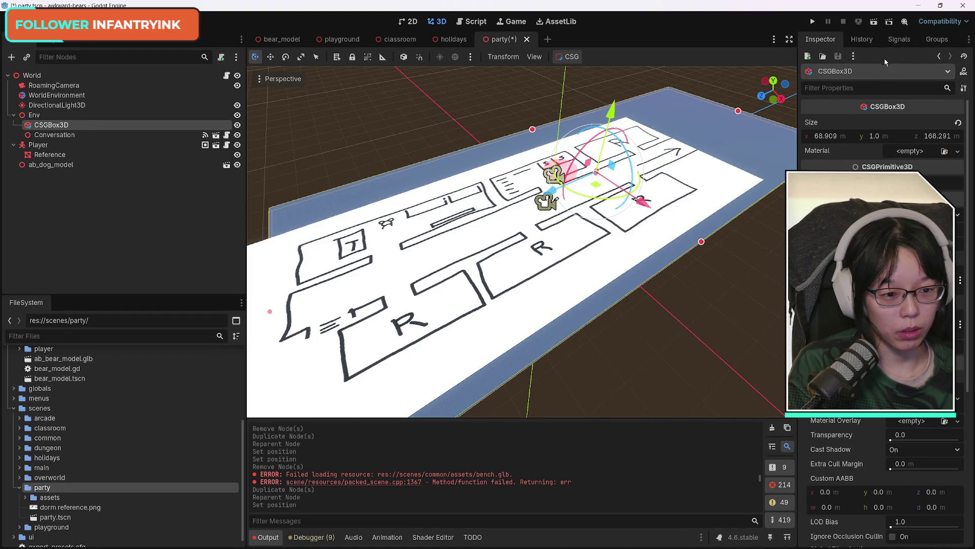
left_click(859, 40)
left_click(822, 40)
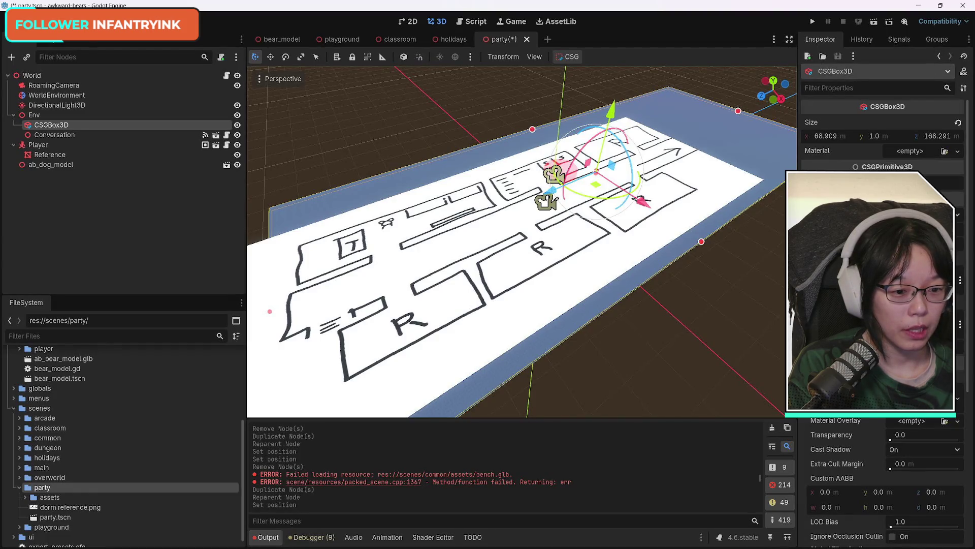
scroll(884, 483, "down", 5)
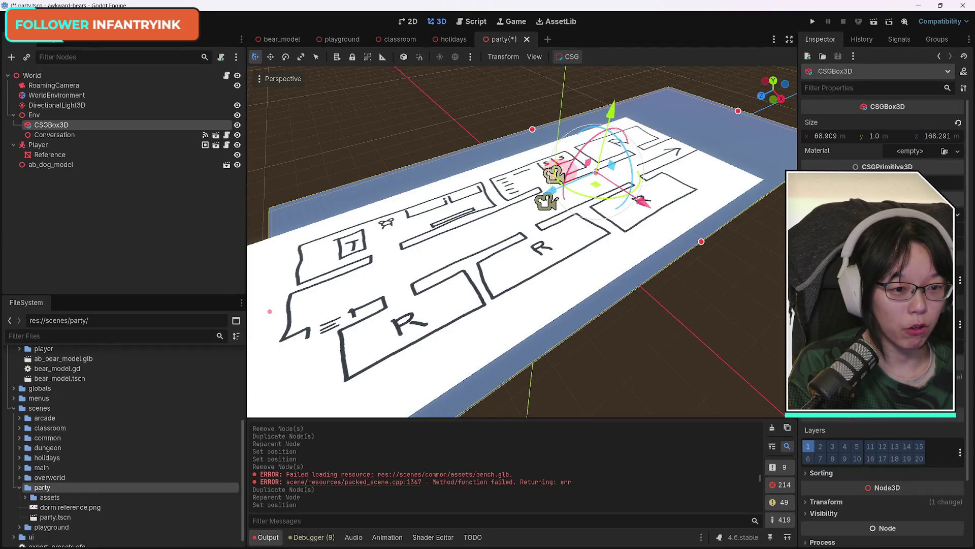
left_click(687, 185)
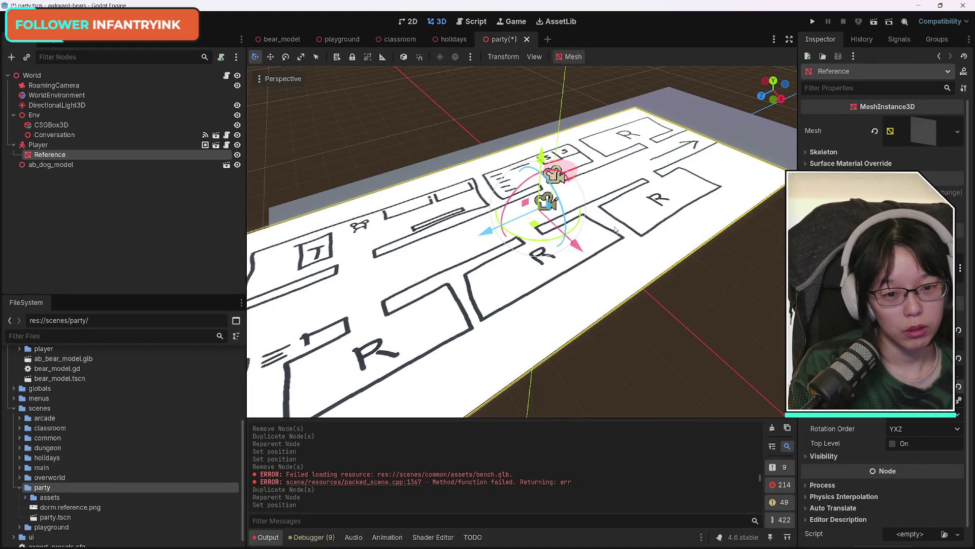
Step: Inspect the floor plan lying flat on the grey ground from several angles and save the party scene
mouse_move(710, 191)
left_mouse_down()
mouse_move(635, 213)
mouse_move(559, 220)
mouse_move(584, 245)
mouse_move(684, 248)
left_mouse_up()
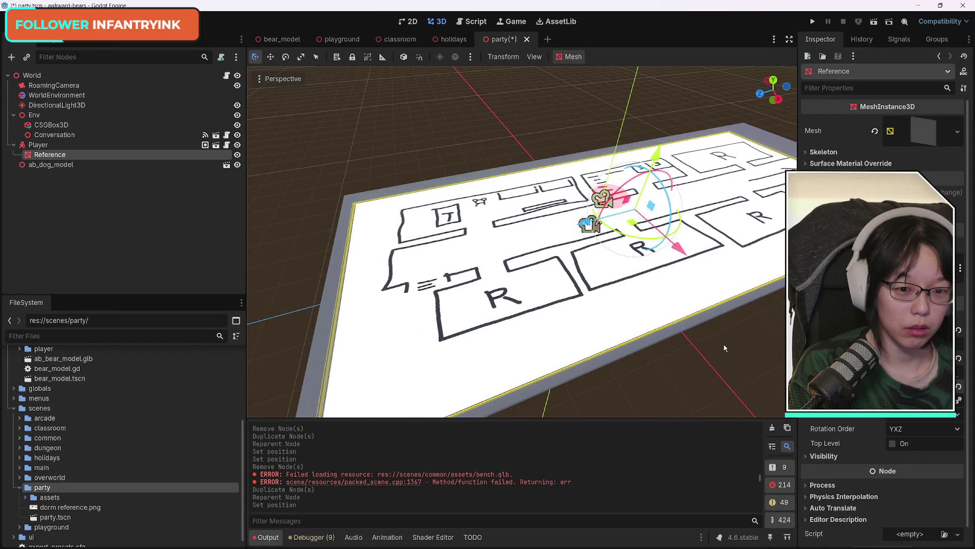
left_click_drag(735, 349, 711, 350)
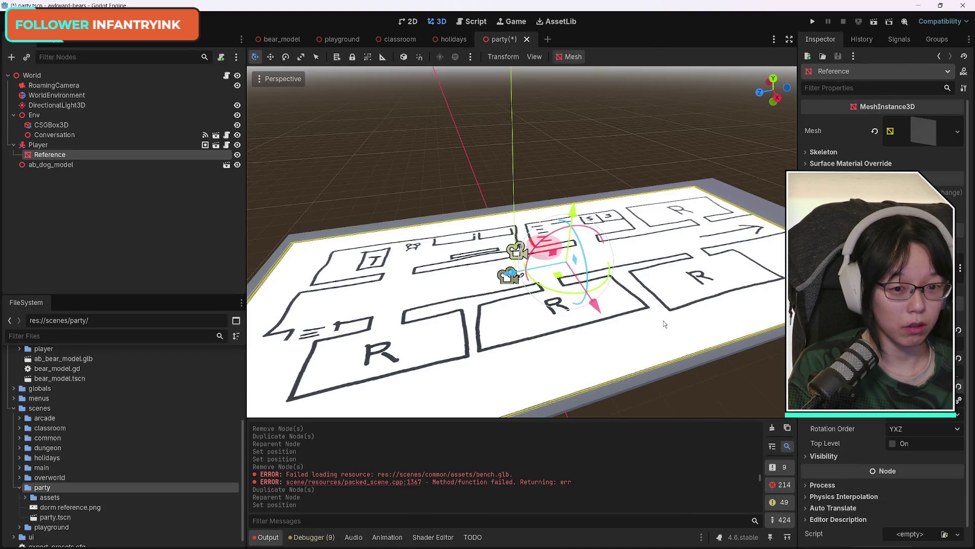
mouse_move(656, 319)
left_mouse_down()
mouse_move(618, 278)
mouse_move(497, 284)
mouse_move(447, 356)
mouse_move(412, 317)
left_mouse_up()
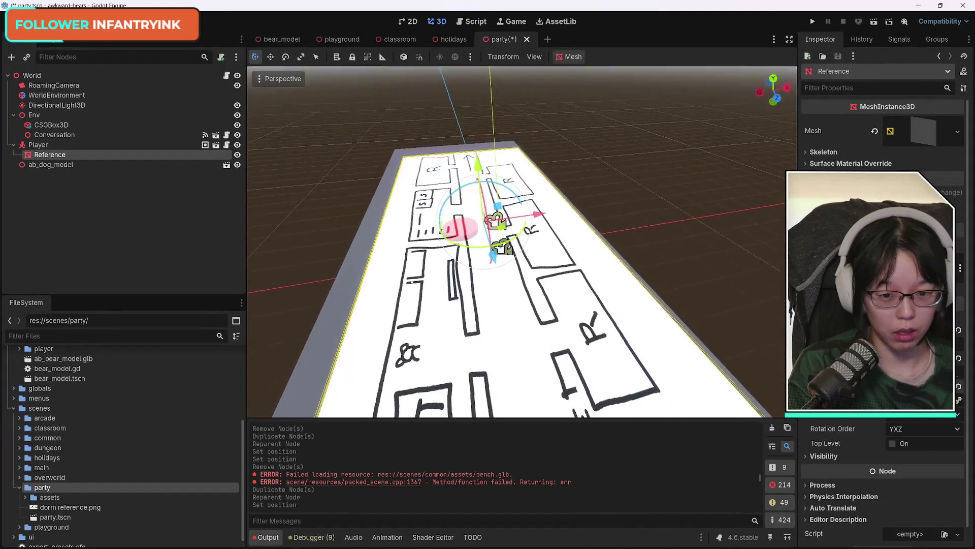
key("w")
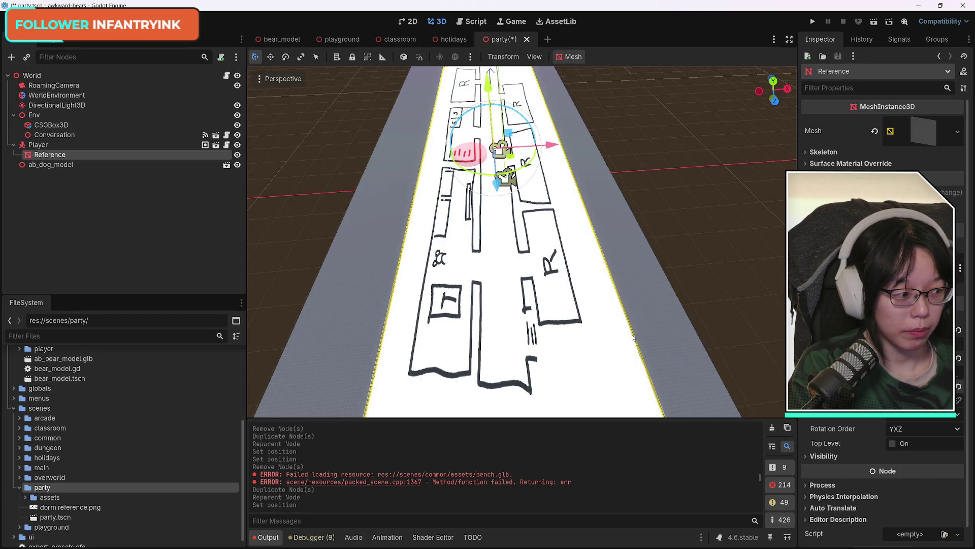
scroll(508, 242, "down", 3)
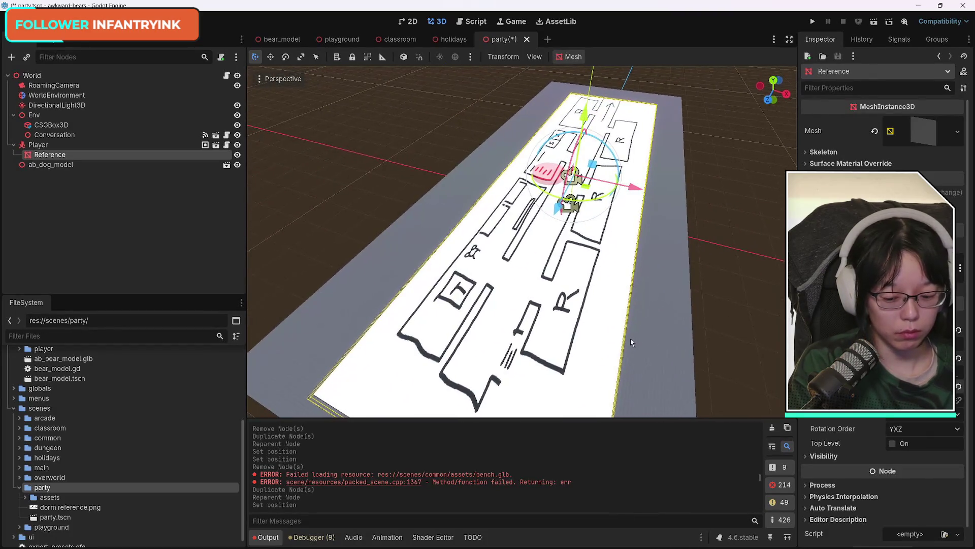
key("ctrl+s")
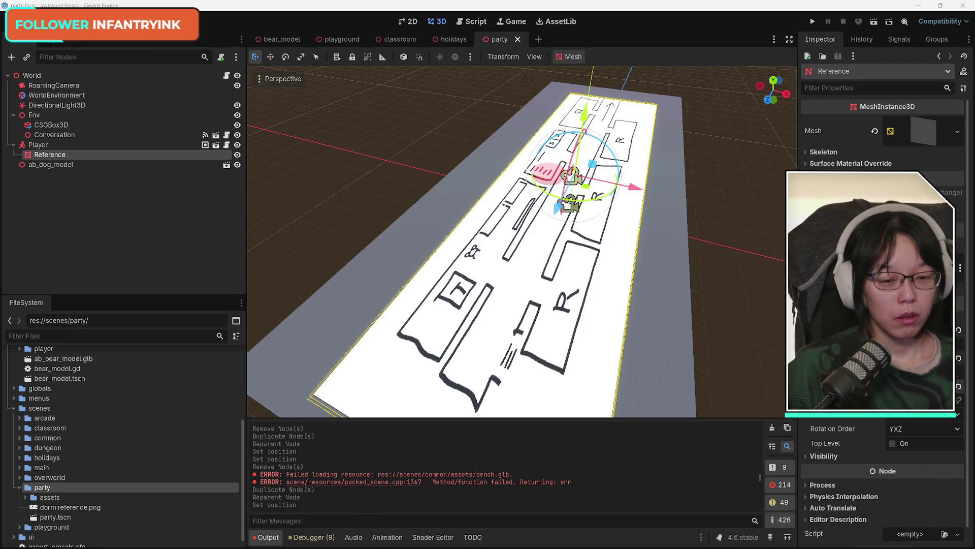
mouse_move(620, 348)
left_mouse_down()
mouse_move(584, 325)
mouse_move(610, 346)
left_mouse_up()
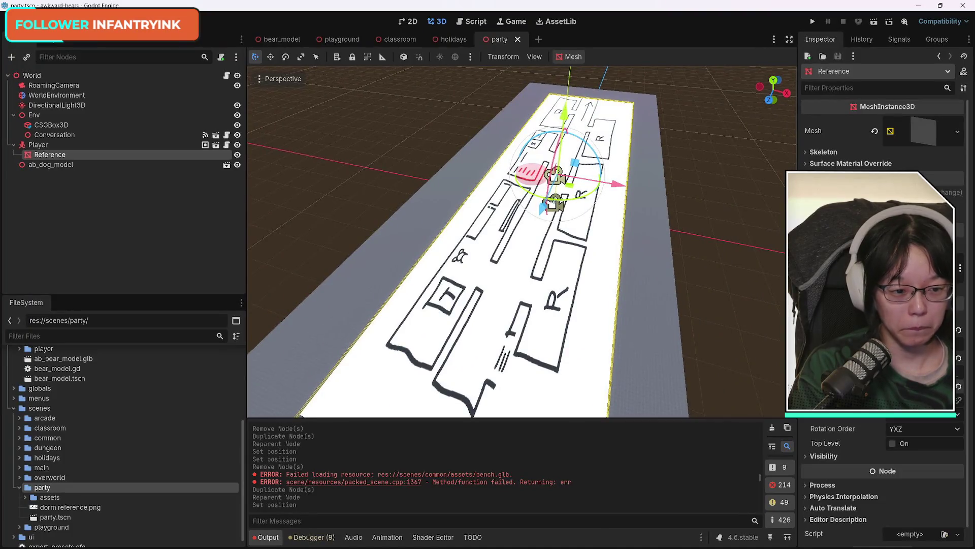
left_click_drag(508, 244, 477, 236)
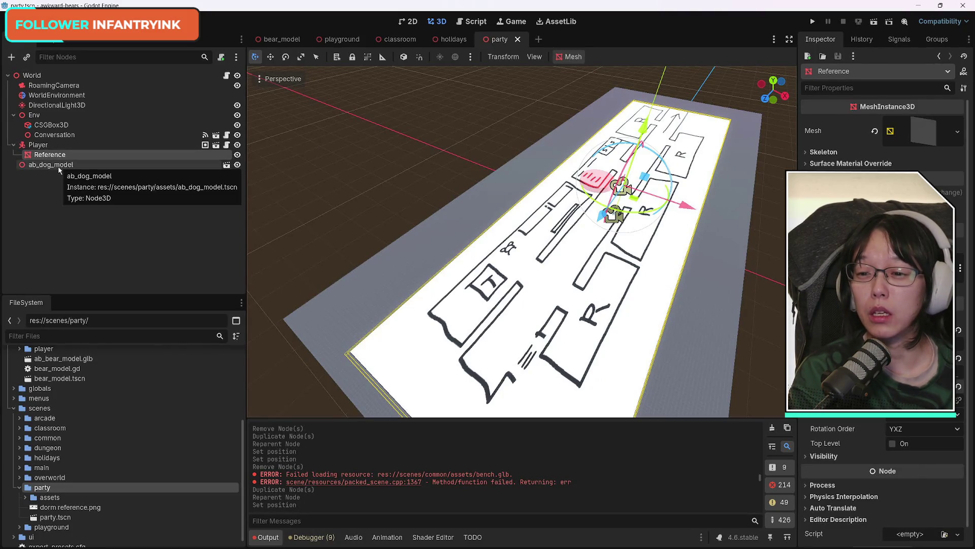
Step: Reparent ab_dog_model and the Reference plane from Player to the World root, then save
left_click_drag(41, 169, 49, 143)
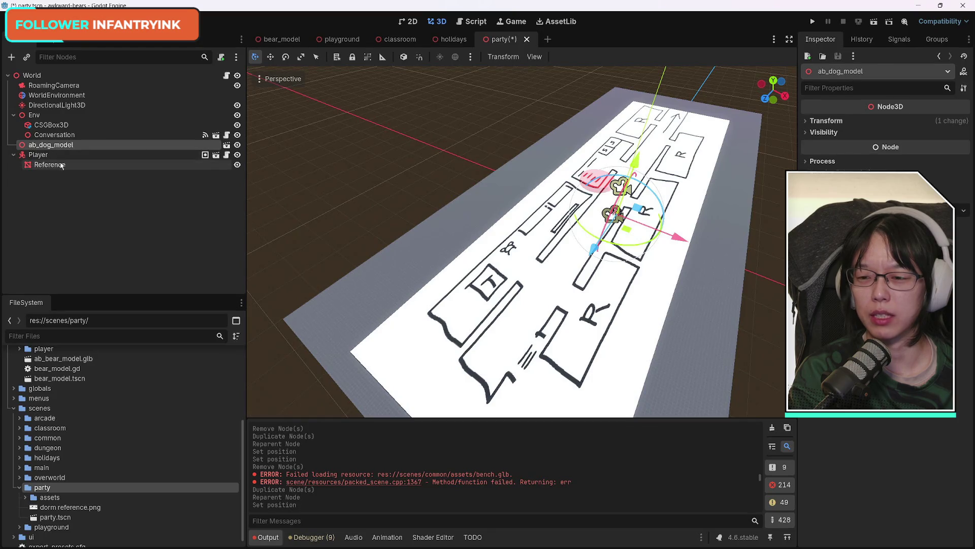
left_click(13, 155)
left_click(13, 155)
mouse_move(43, 165)
left_mouse_down()
mouse_move(45, 178)
mouse_move(44, 142)
left_mouse_up()
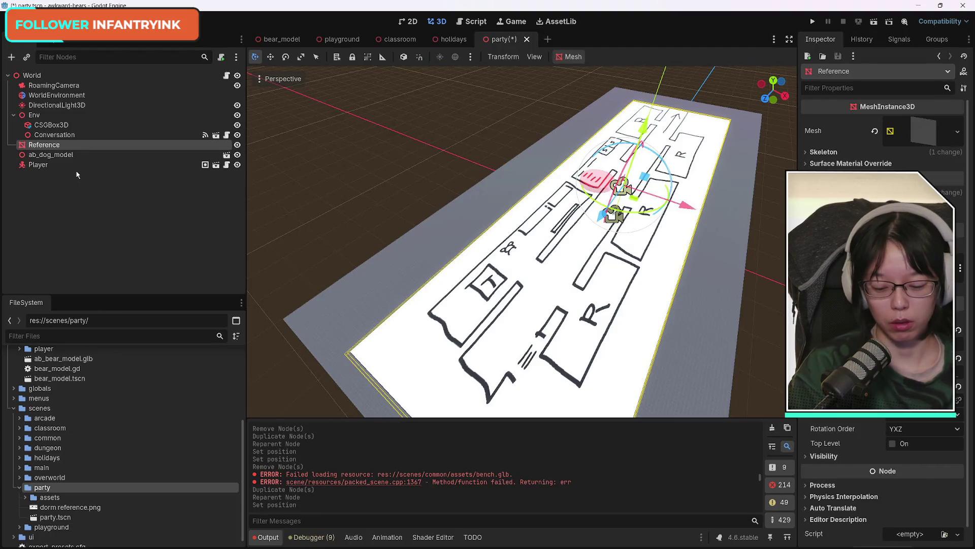
key("ctrl+s")
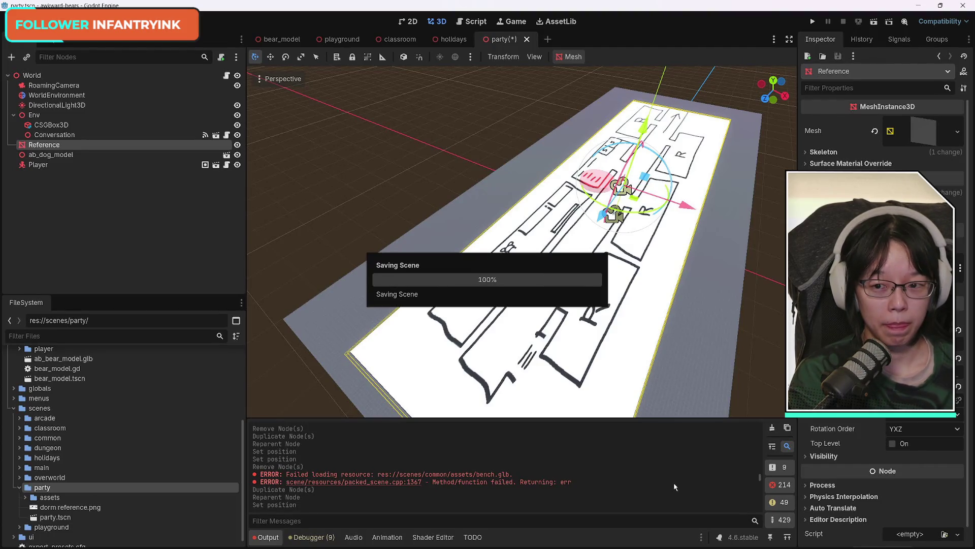